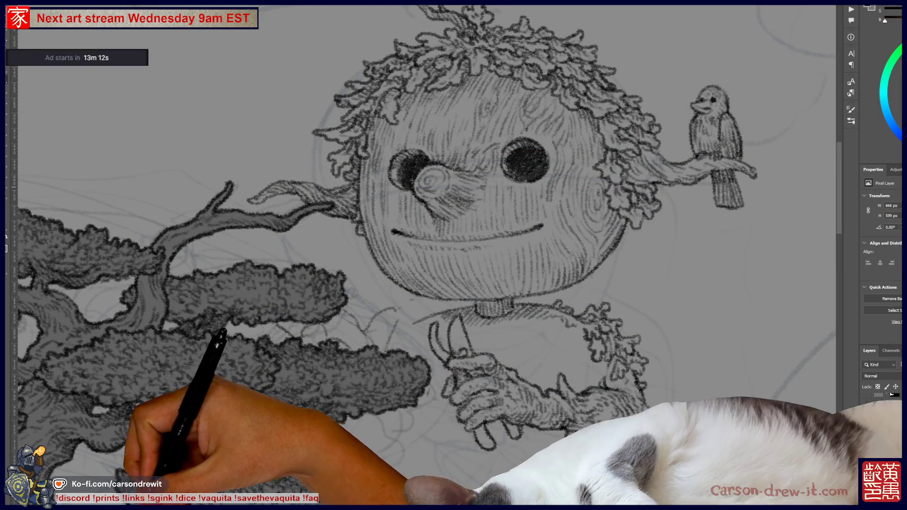
Open Black Kirin's Xiao Shao album from the Bandcamp collection and start playback.
key("alt+Tab")
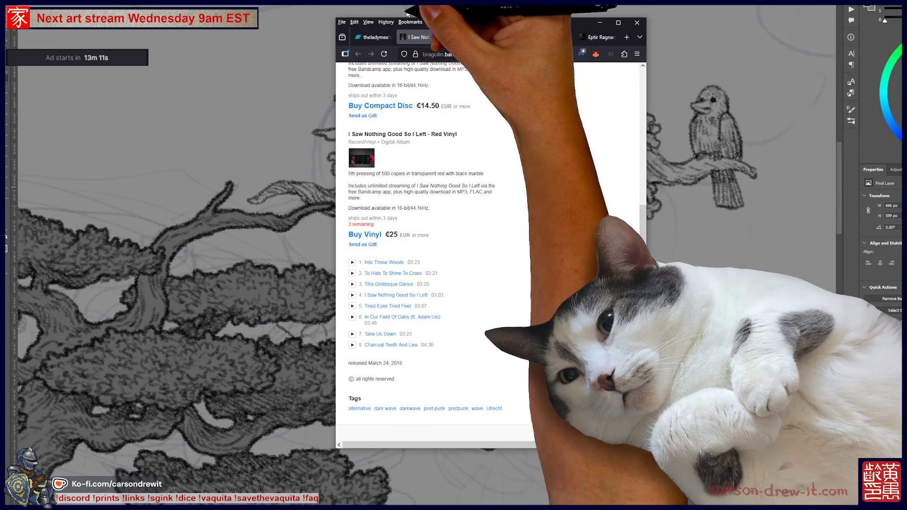
left_click(365, 38)
scroll(596, 331, "down", 5)
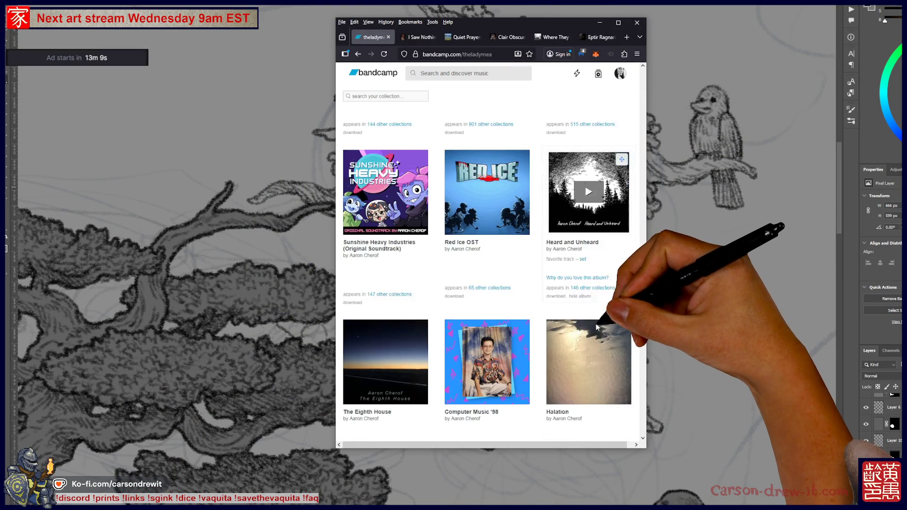
scroll(596, 331, "down", 7)
scroll(595, 340, "down", 5)
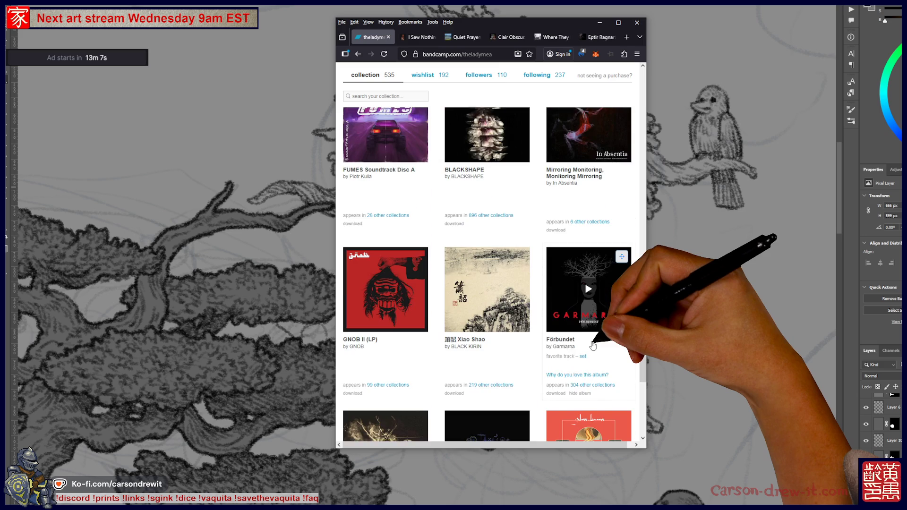
scroll(593, 347, "up", 2)
scroll(592, 346, "down", 4)
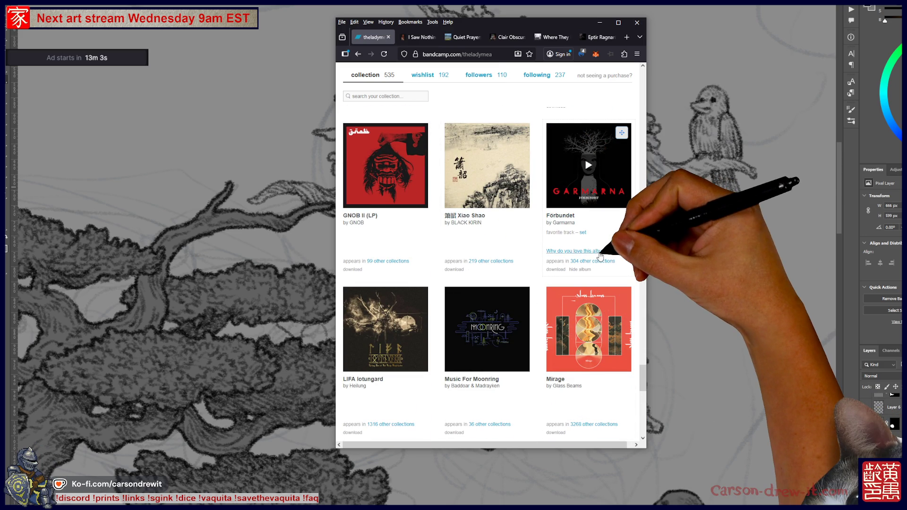
left_click(475, 226)
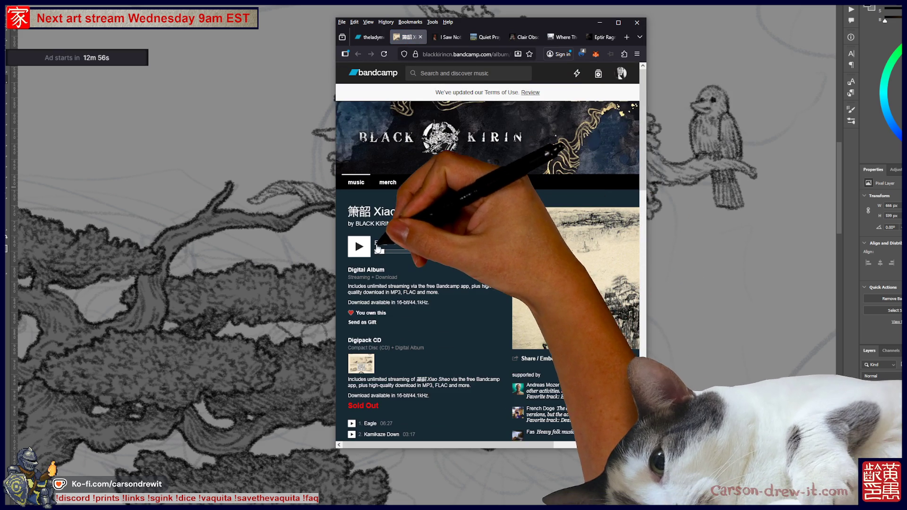
left_click(359, 246)
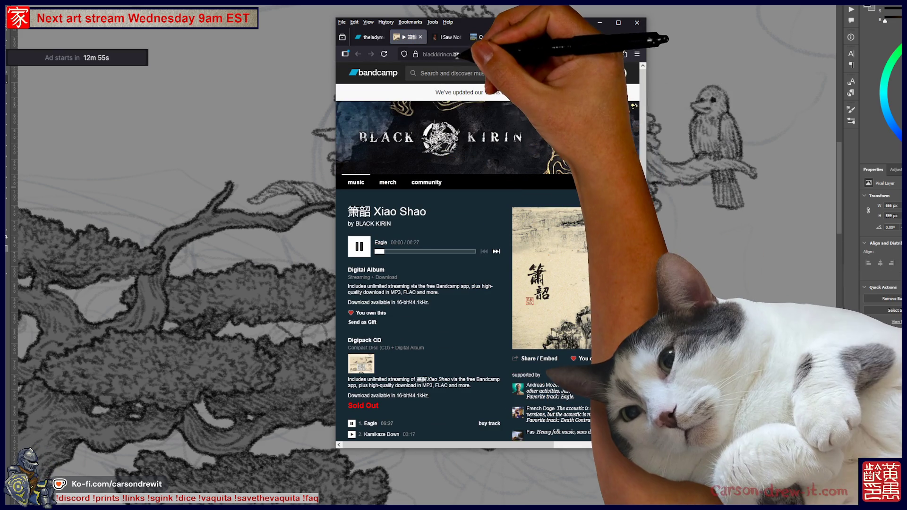
Close the extra album tab and minimise Firefox to return to the drawing.
left_click(468, 54)
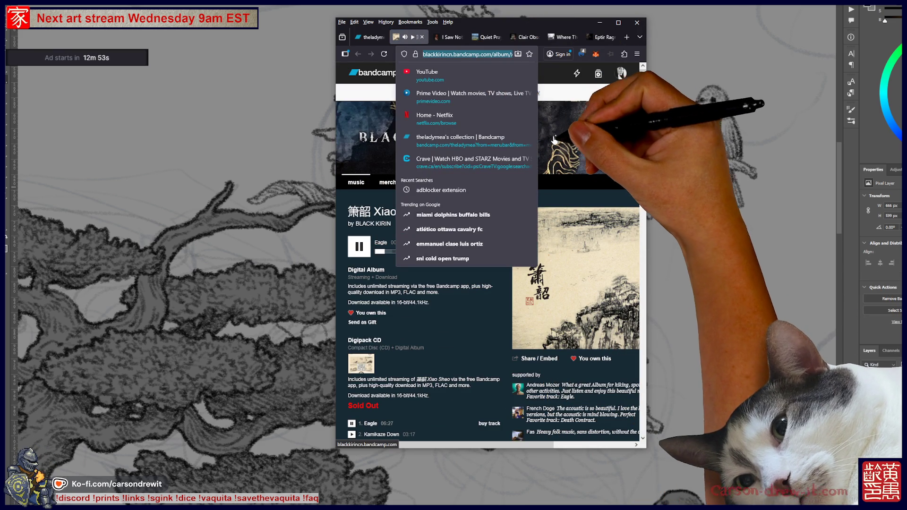
key("Escape")
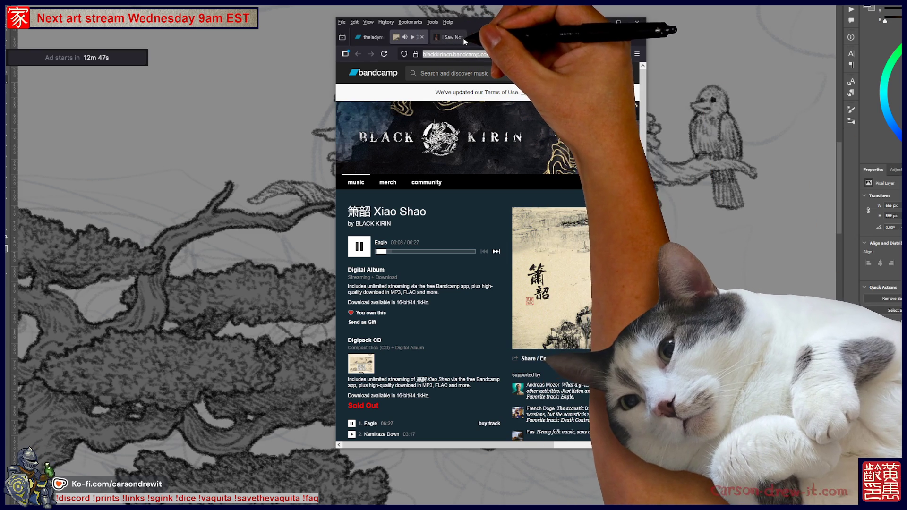
left_click(486, 37)
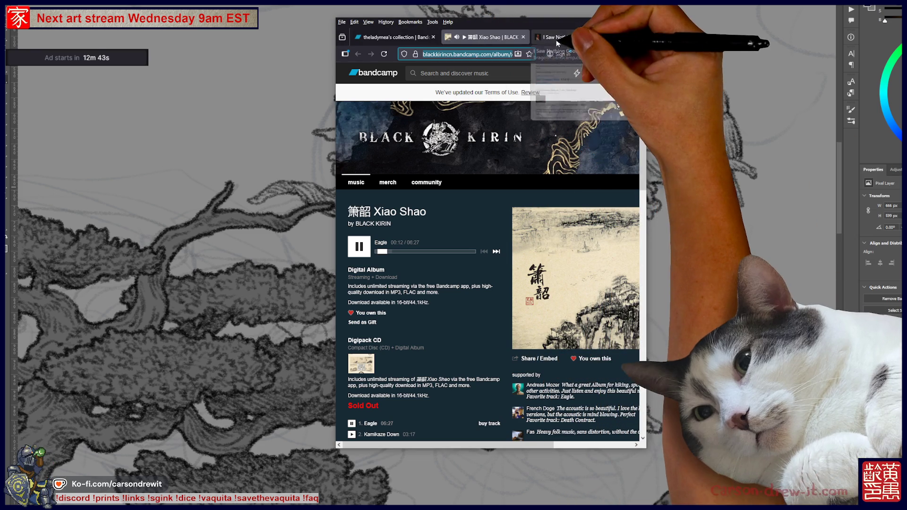
middle_click(561, 38)
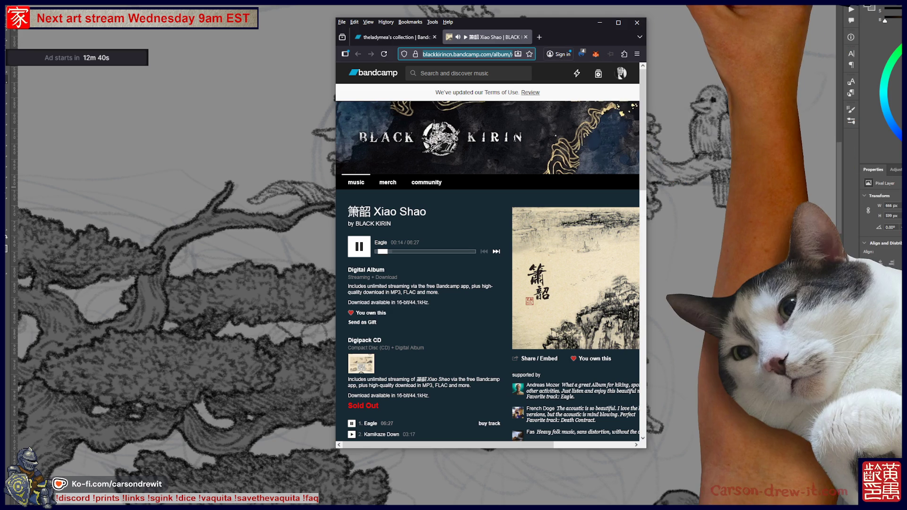
left_click(599, 22)
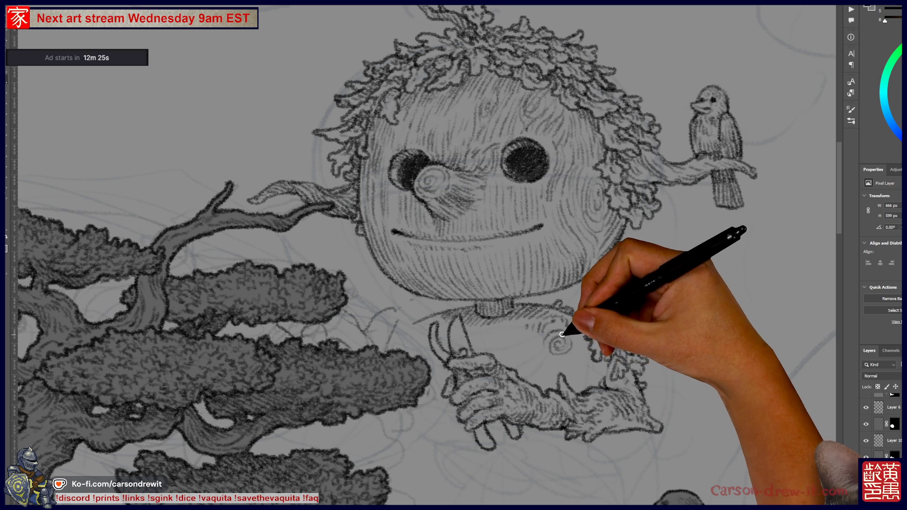
Draw spiral wood-grain pencil strokes on the wooden figure's shoulder.
left_click_drag(543, 346, 565, 335)
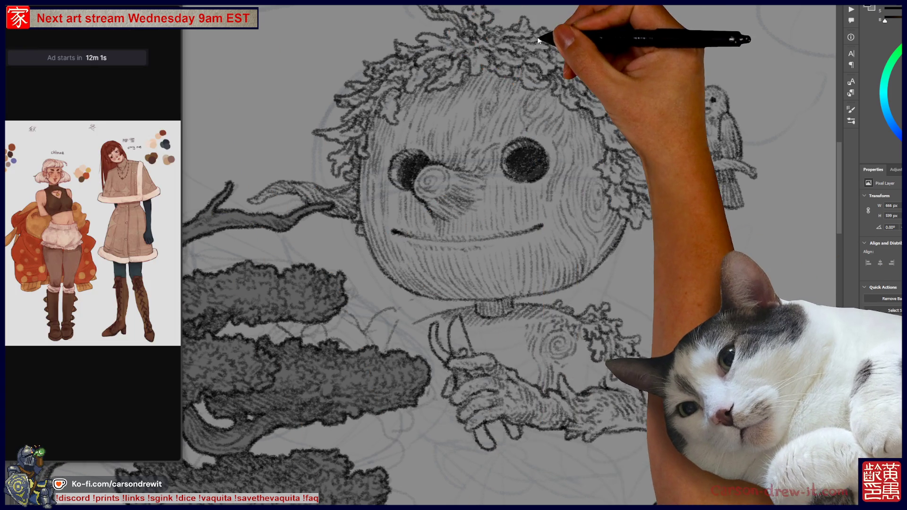
Move the Edge character reference window to the centre of the screen.
mouse_move(59, 50)
left_mouse_down()
mouse_move(532, 33)
mouse_move(411, 21)
left_mouse_up()
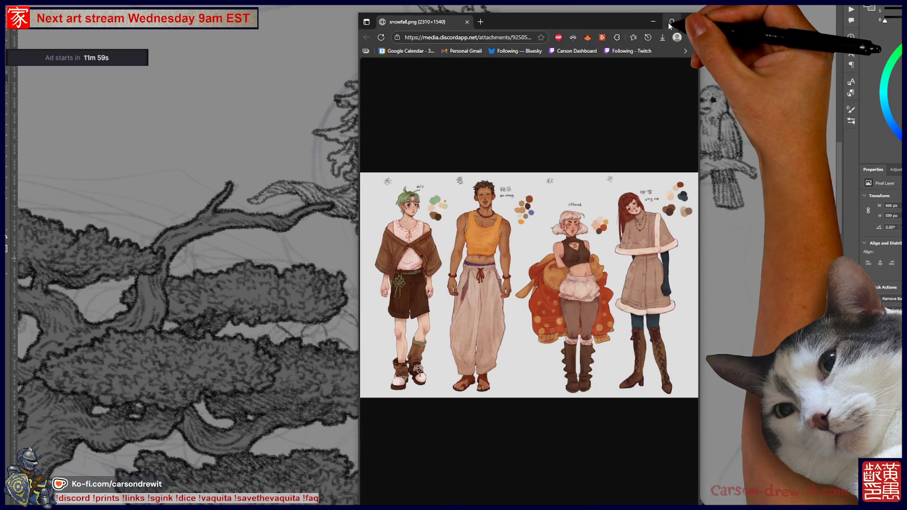
Maximise Edge and enlarge the four-character outfit sheet to study the clothing and boots.
left_click(672, 20)
left_click(208, 43)
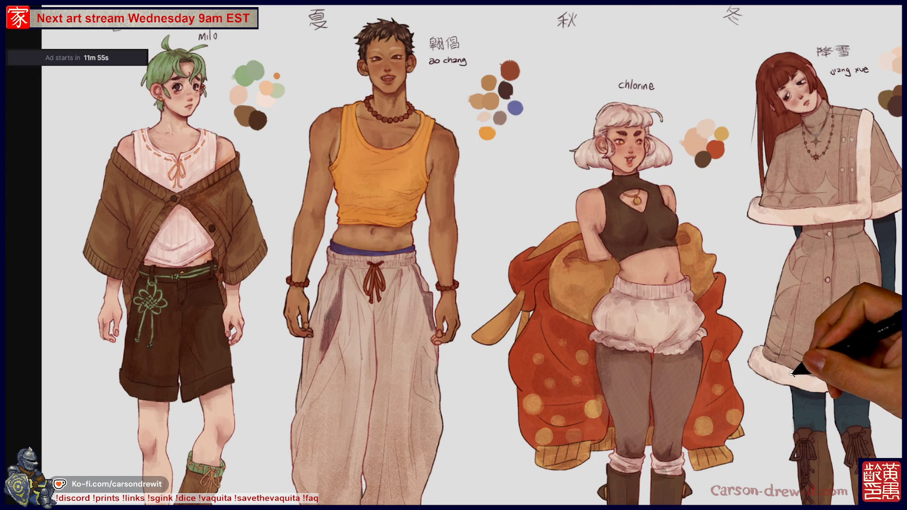
scroll(562, 371, "down", 2)
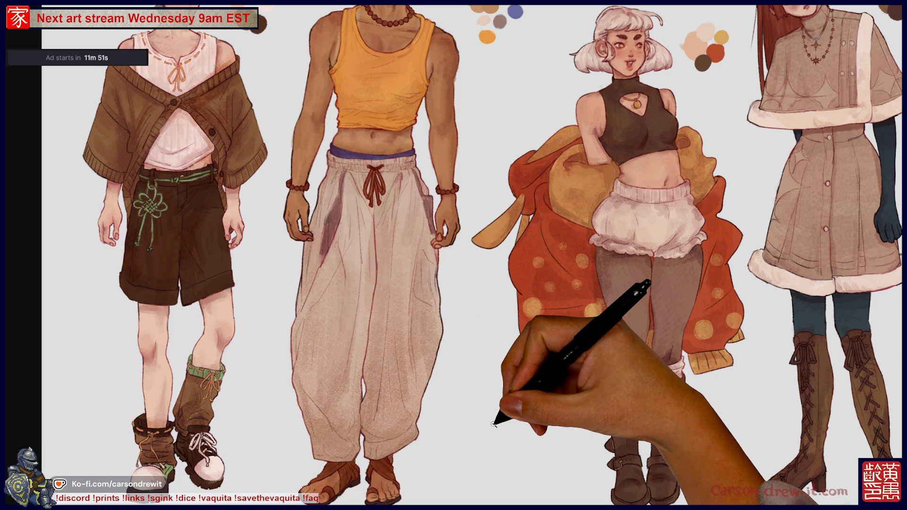
scroll(494, 424, "up", 2)
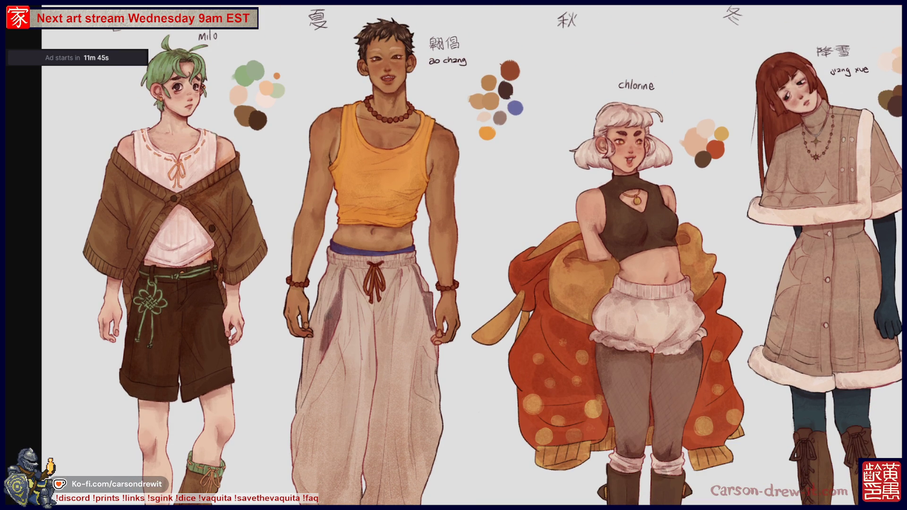
scroll(453, 255, "down", 2)
scroll(453, 255, "up", 2)
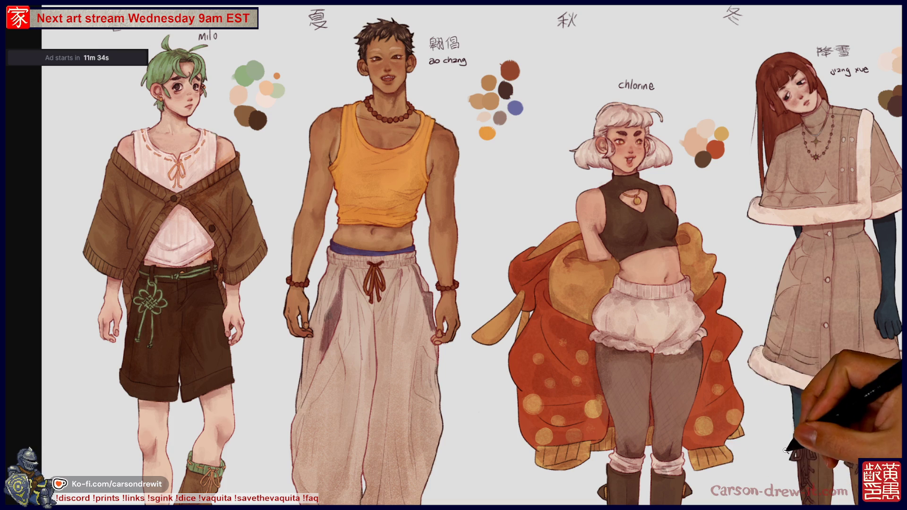
scroll(557, 477, "down", 3)
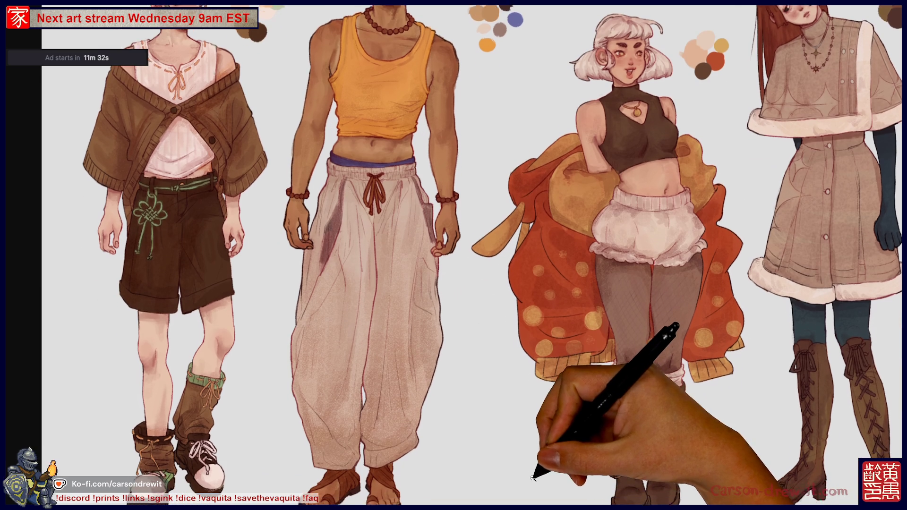
scroll(531, 477, "up", 3)
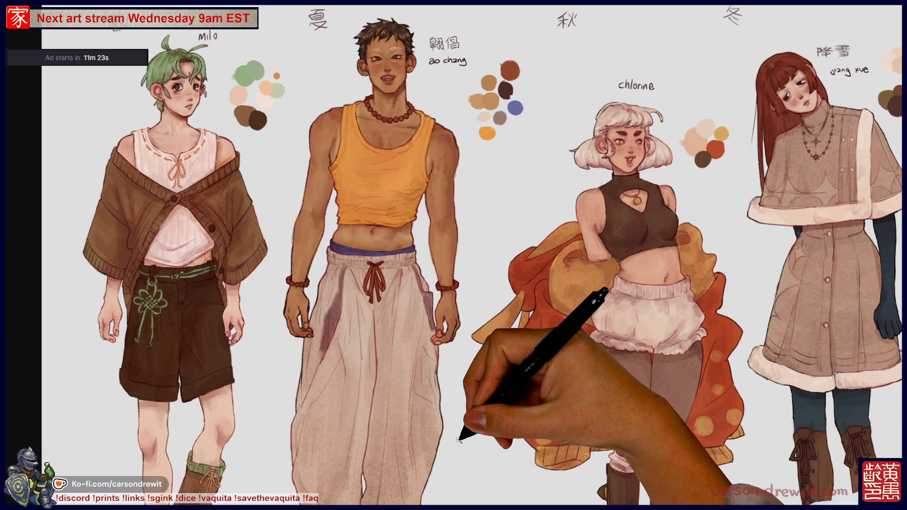
scroll(465, 433, "down", 4)
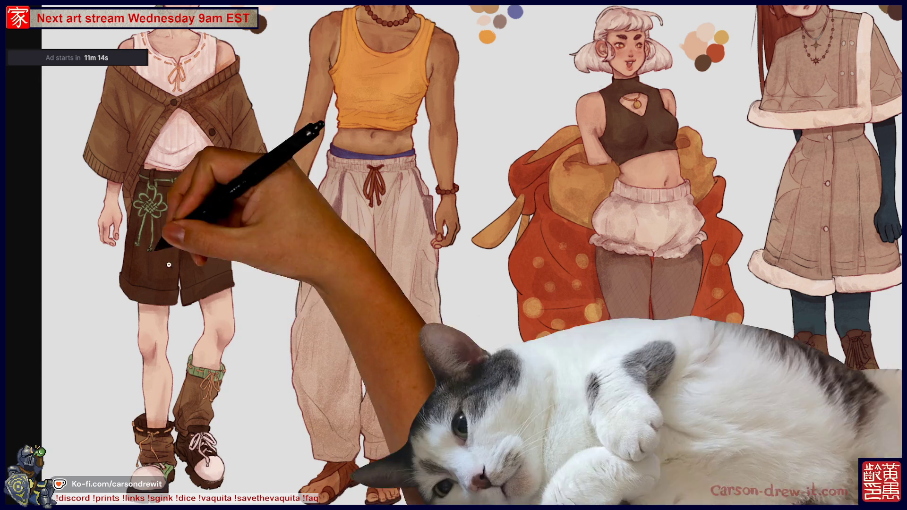
scroll(324, 348, "up", 3)
scroll(324, 348, "up", 2)
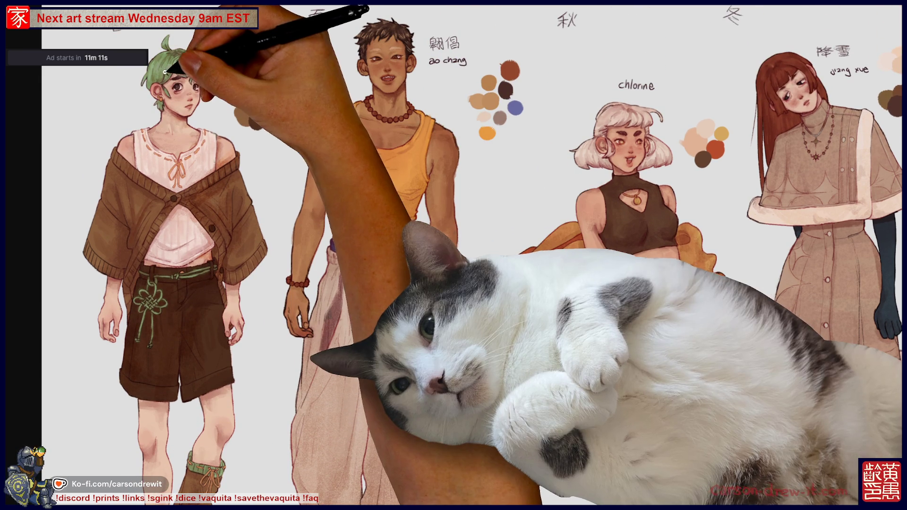
scroll(158, 323, "down", 4)
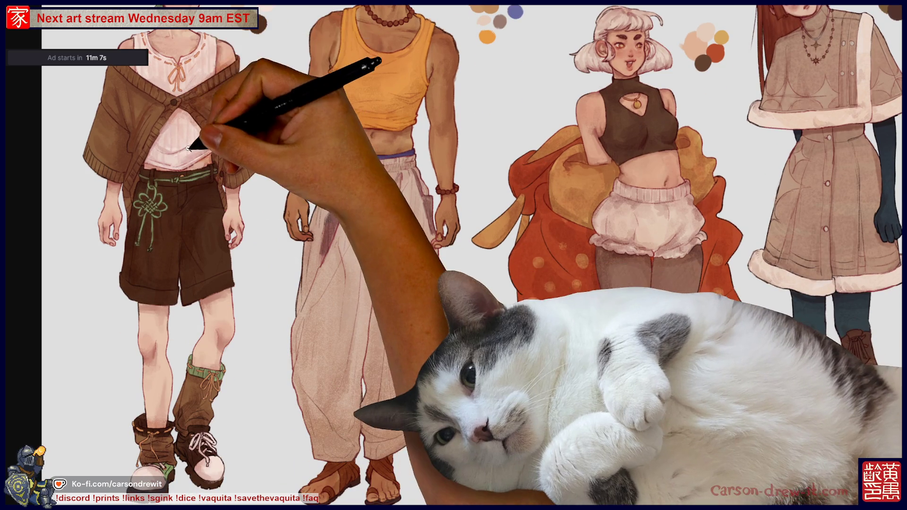
scroll(192, 138, "up", 3)
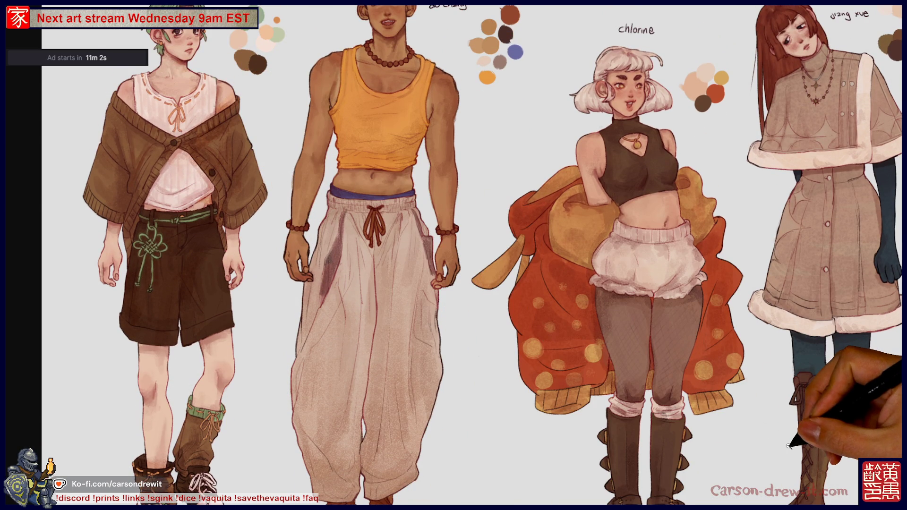
scroll(789, 446, "up", 3)
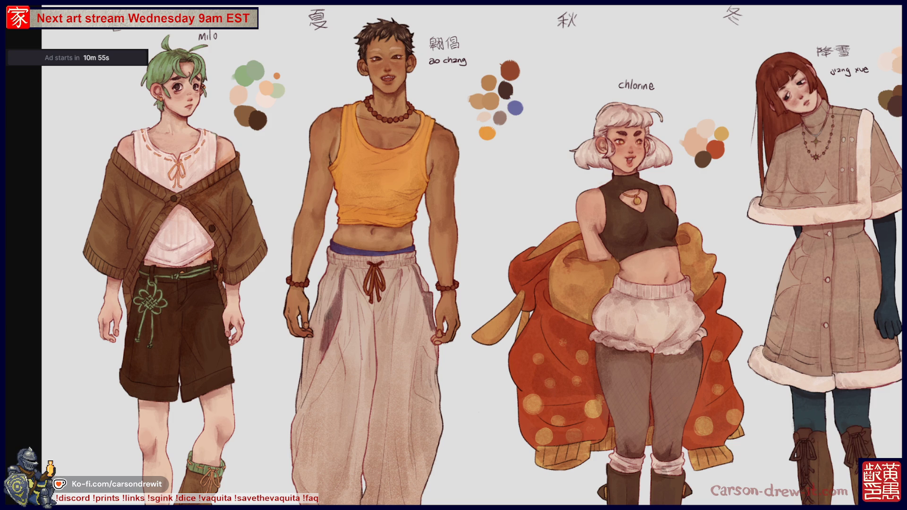
scroll(885, 128, "down", 5)
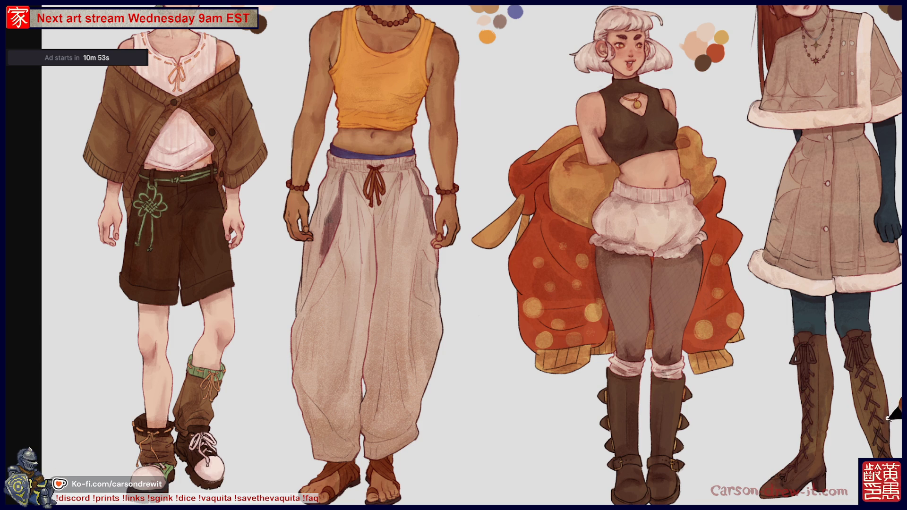
scroll(888, 415, "up", 5)
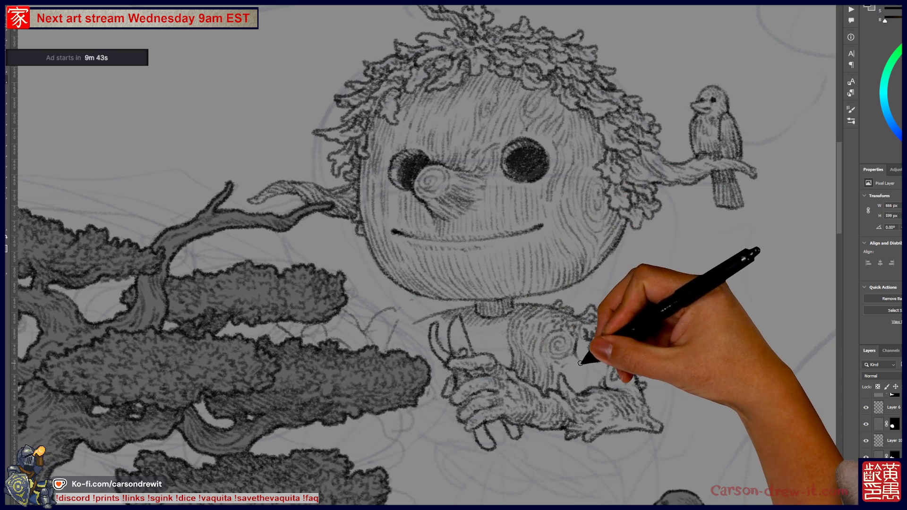
Paint leafy pencil texture around the shoulder's spiral grain, extending it down the shoulder.
left_click_drag(576, 363, 582, 325)
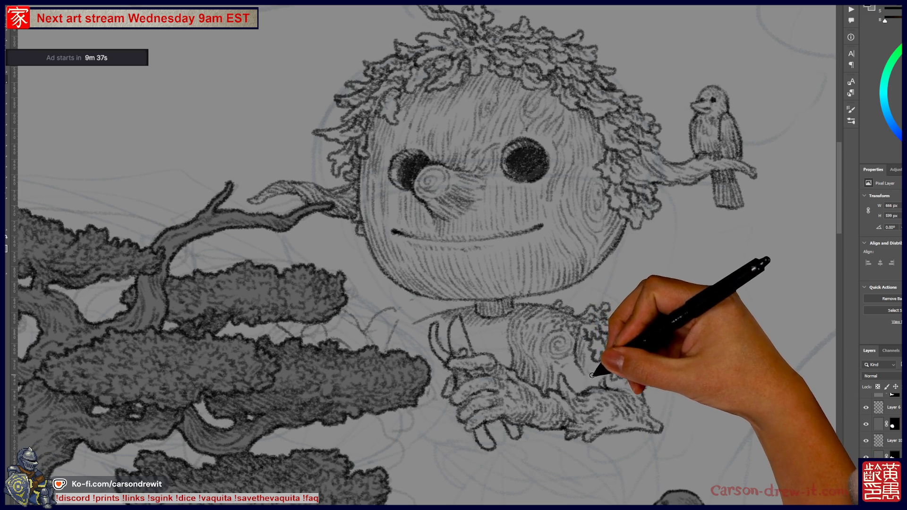
left_click_drag(586, 348, 605, 365)
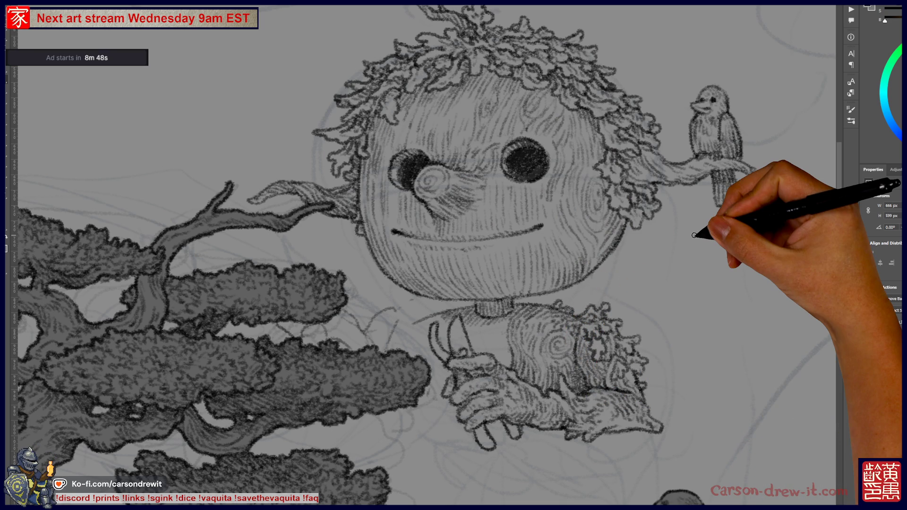
scroll(691, 241, "down", 5)
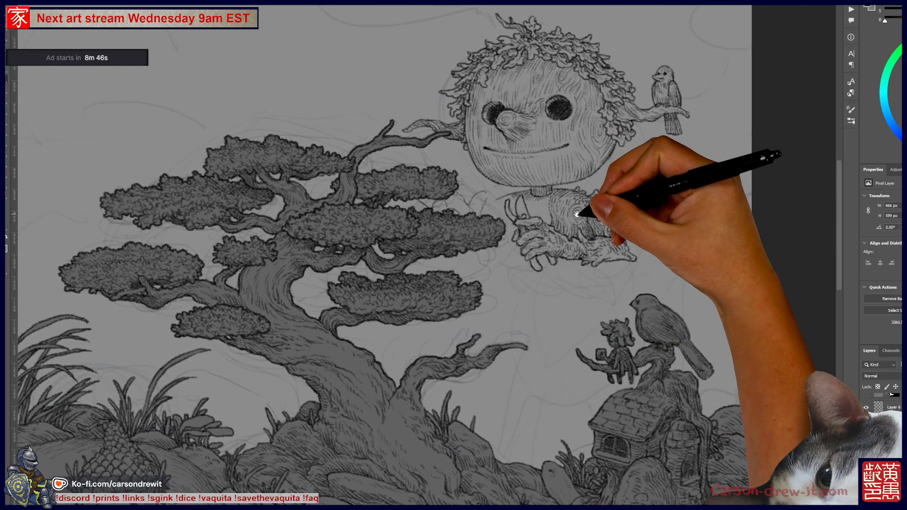
Zoom in on the canopy and figure's head, then hatch the canopy's right edge.
scroll(581, 233, "up", 4)
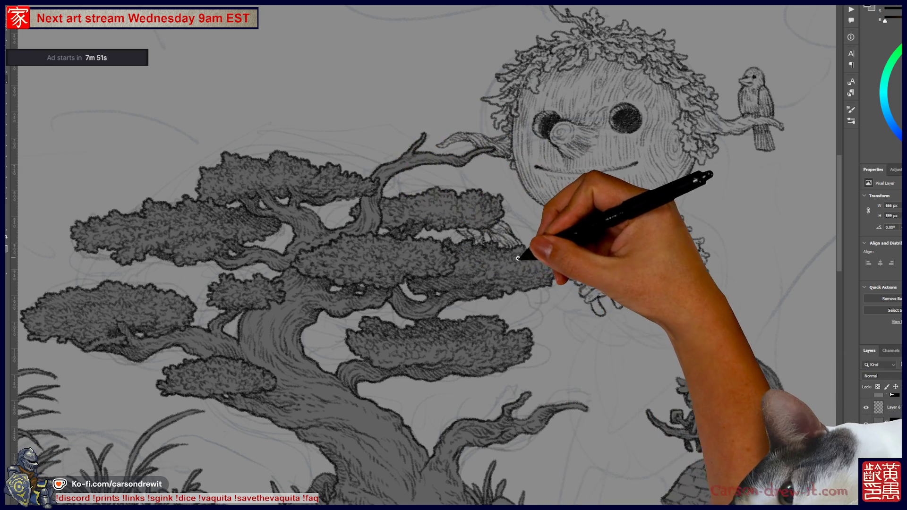
left_click_drag(518, 279, 530, 314)
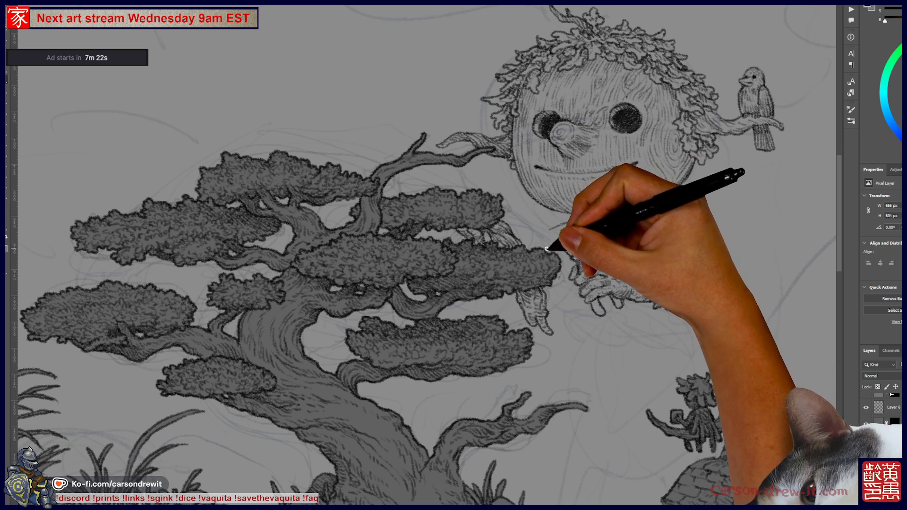
Sketch clawed fingers at the canopy edge and leafy growth across the figure's shoulders.
left_click_drag(550, 237, 565, 258)
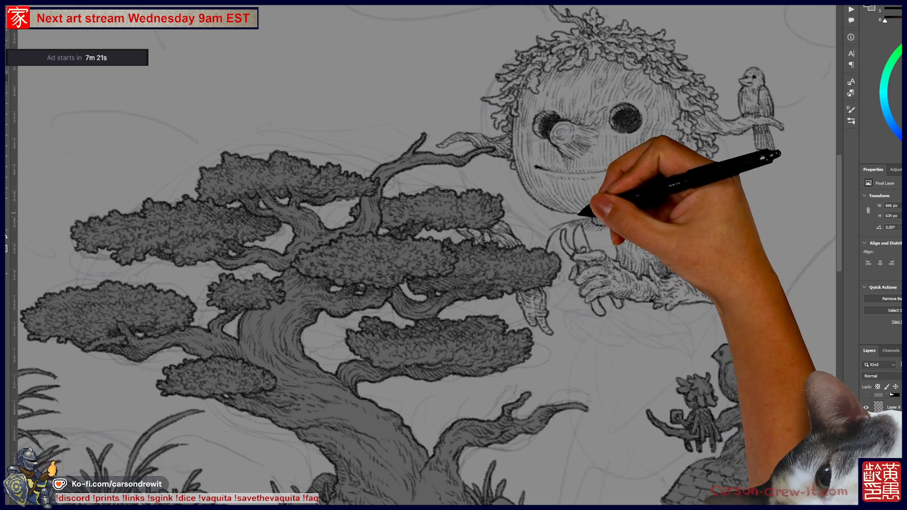
left_click_drag(574, 212, 567, 222)
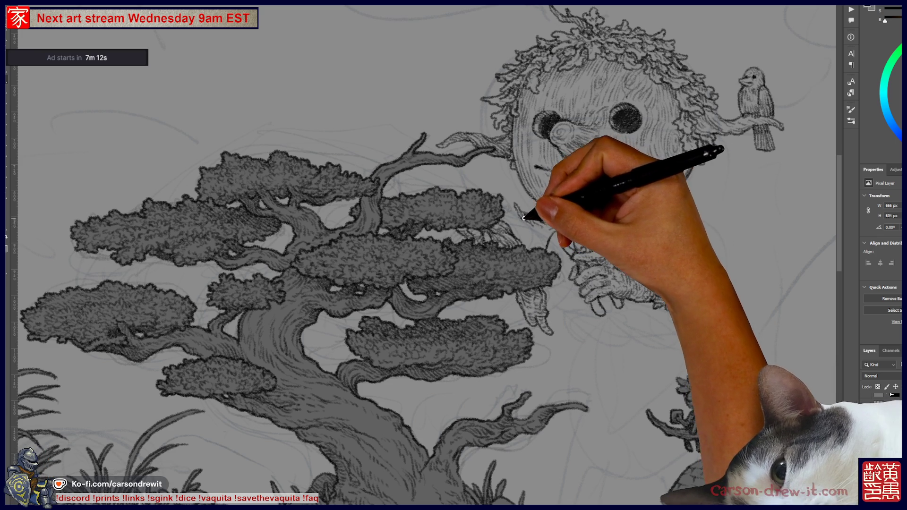
mouse_move(524, 208)
left_mouse_down()
mouse_move(519, 202)
mouse_move(517, 213)
left_mouse_up()
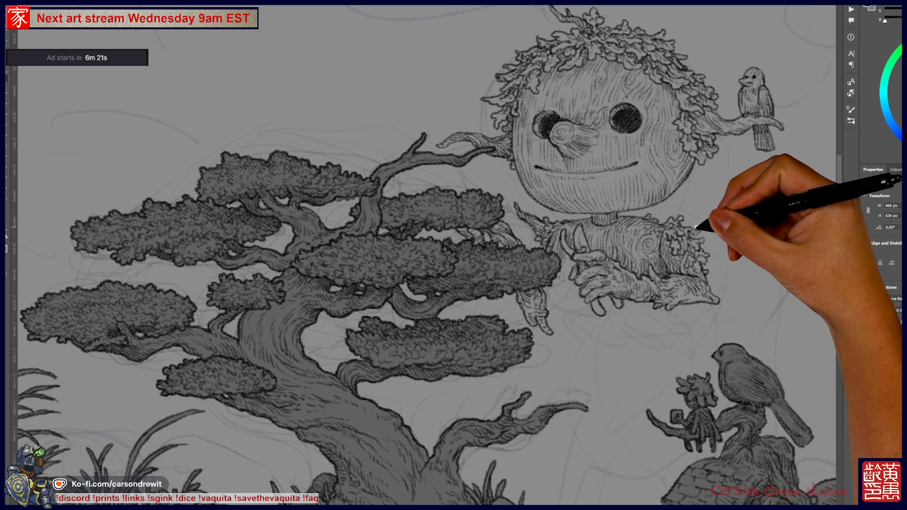
left_click_drag(715, 220, 733, 218)
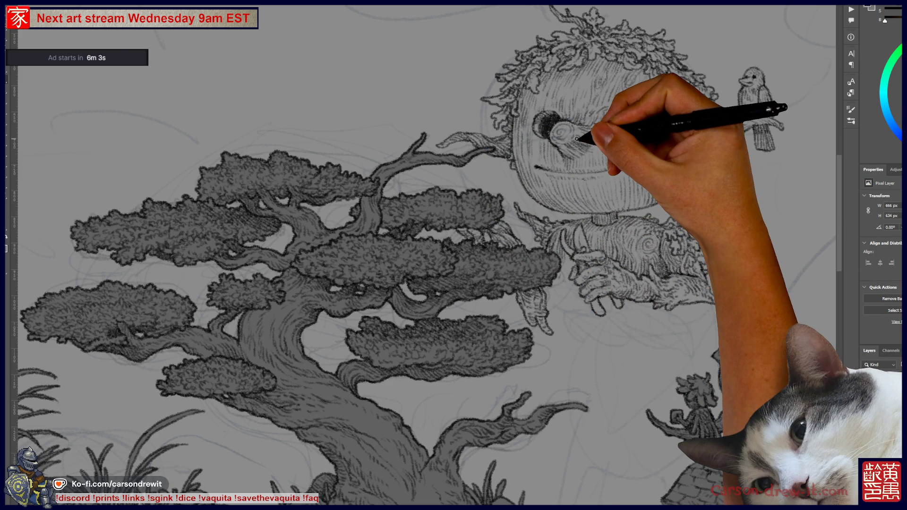
key("ctrl+minus")
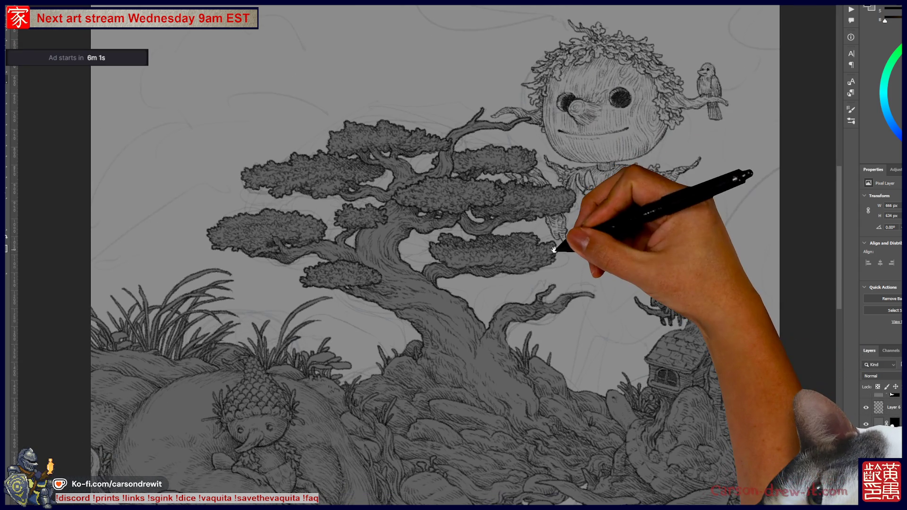
Ink the stump body's left and right sides and flat base, then call up Firefox's address menu.
mouse_move(554, 250)
left_mouse_down()
mouse_move(566, 243)
mouse_move(594, 259)
mouse_move(617, 290)
mouse_move(597, 281)
left_mouse_up()
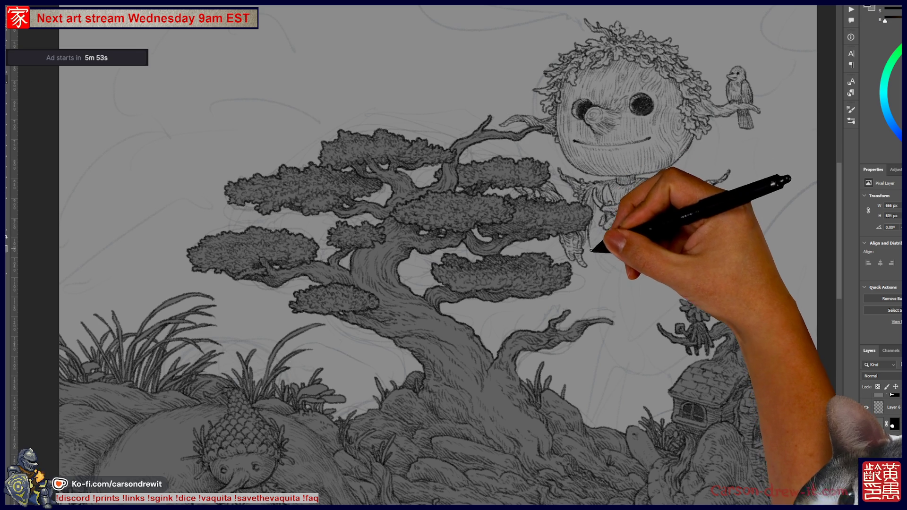
left_click_drag(587, 227, 595, 272)
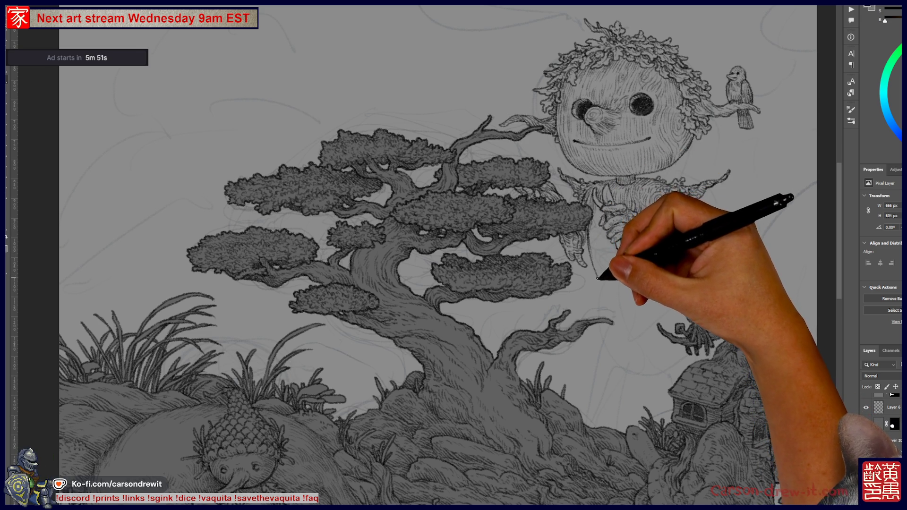
left_click_drag(677, 218, 676, 281)
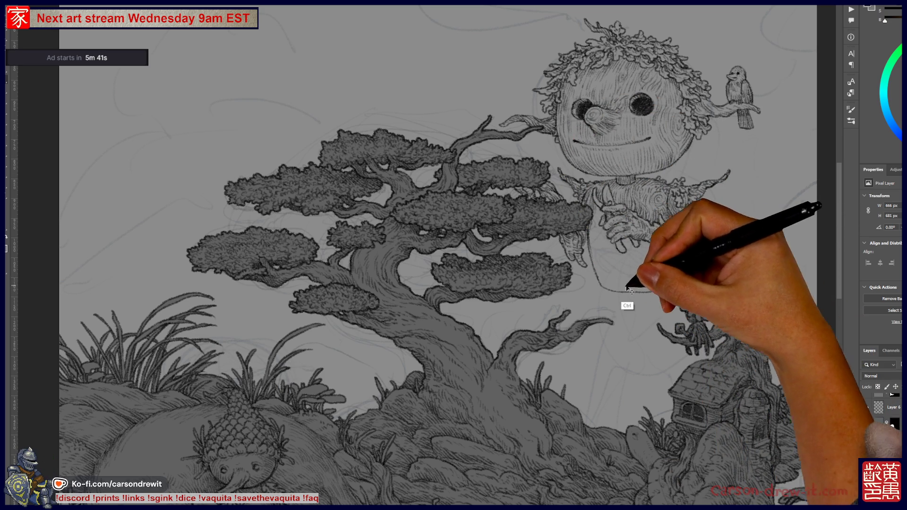
left_click_drag(602, 287, 675, 286)
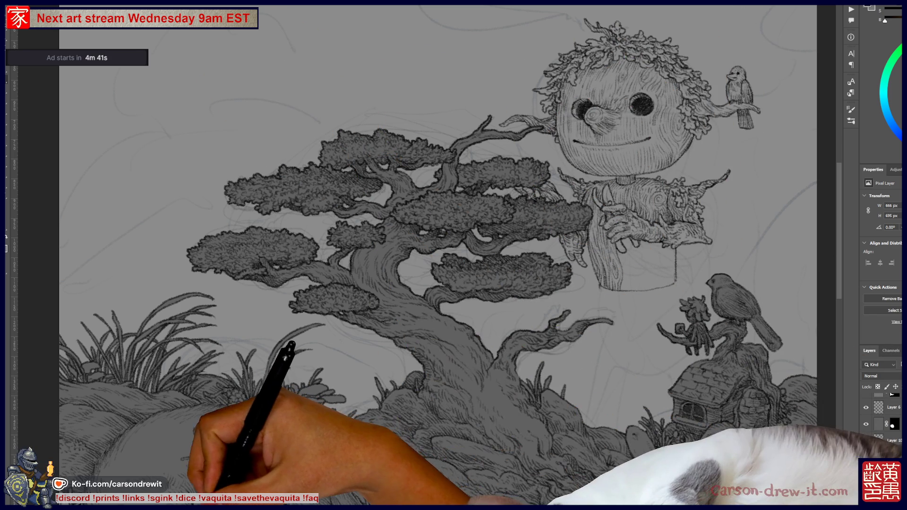
key("alt+Tab")
right_click(462, 58)
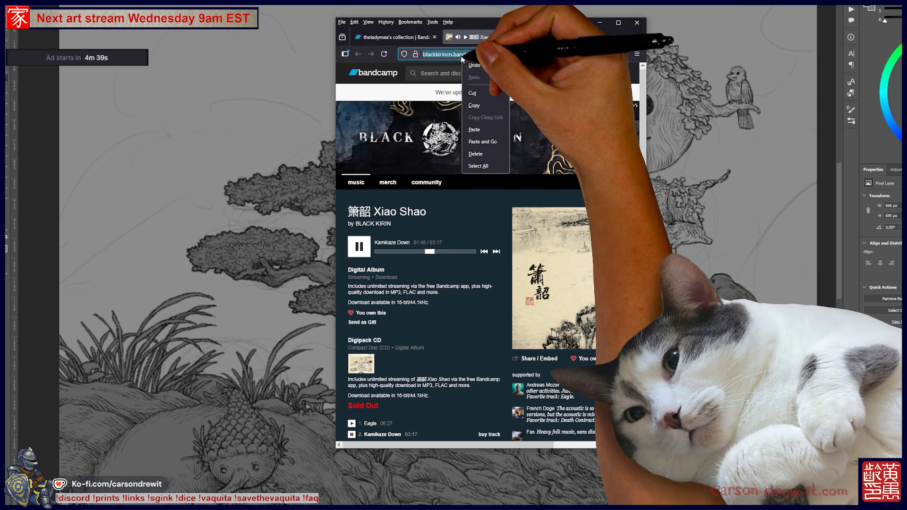
Copy the Bandcamp album page's address and go back to the Photoshop canvas.
left_click(473, 105)
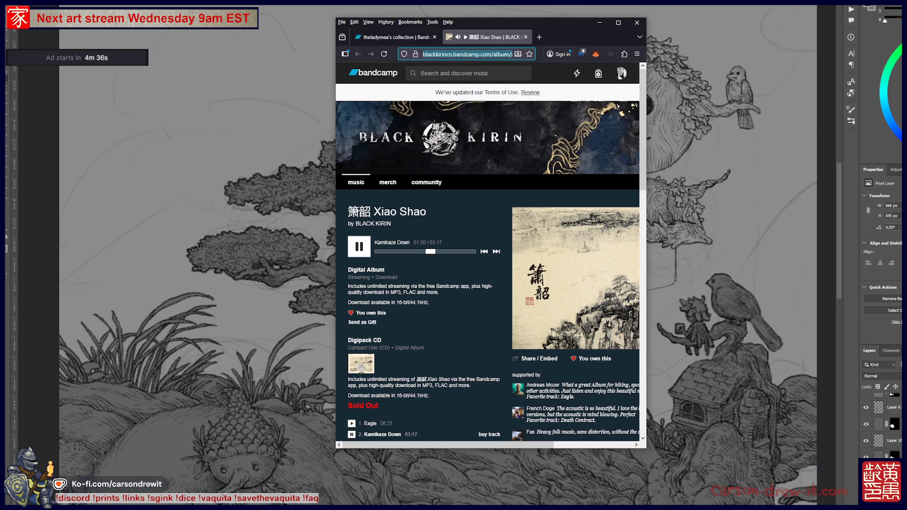
key("alt+Tab")
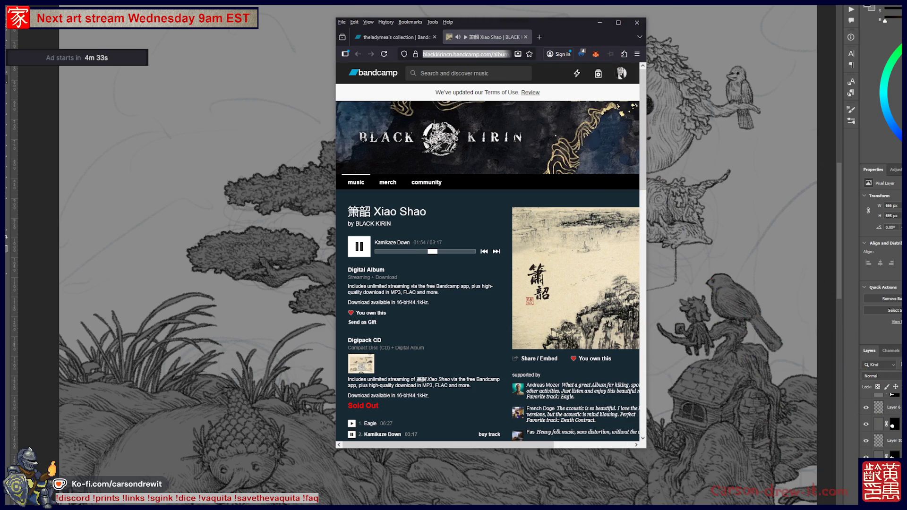
left_click(717, 312)
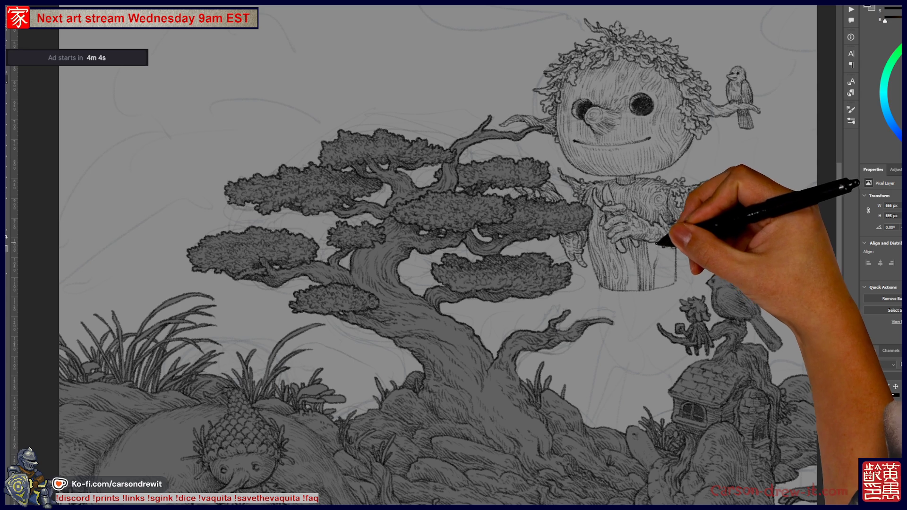
Move the bird drawing and toggle undo/redo to compare it beside the head versus the lower-right branch.
key("ctrl")
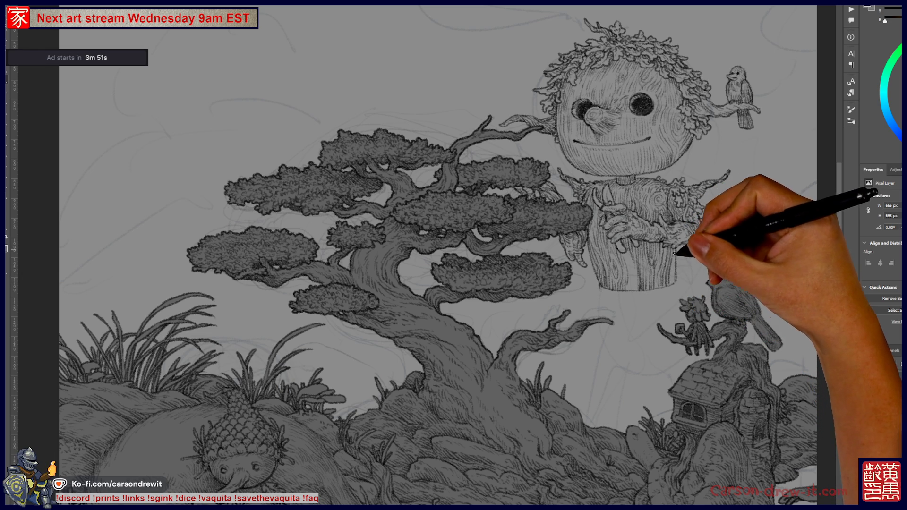
key("ctrl+z")
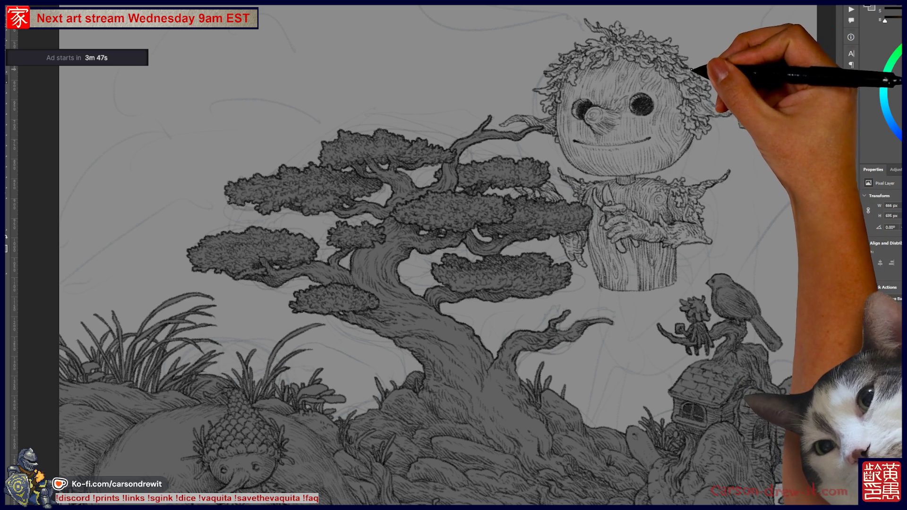
key("ctrl+shift+z")
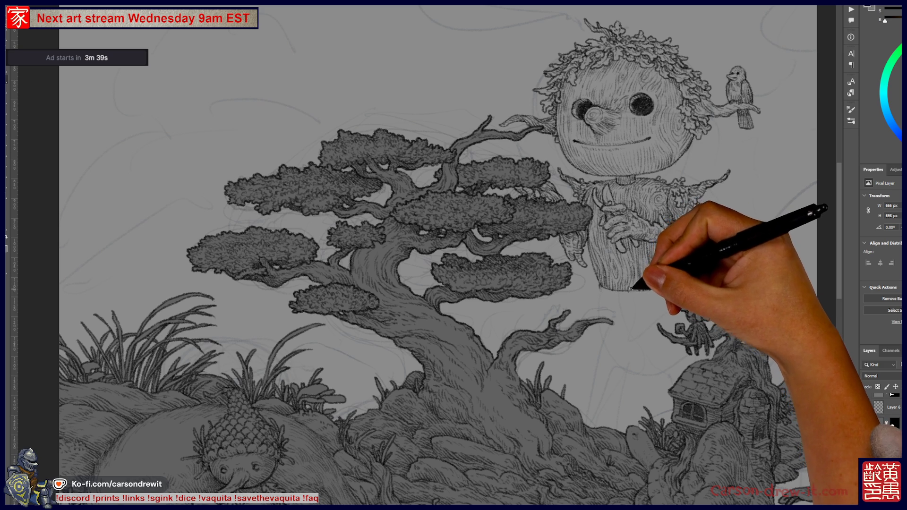
key("ctrl+shift+z")
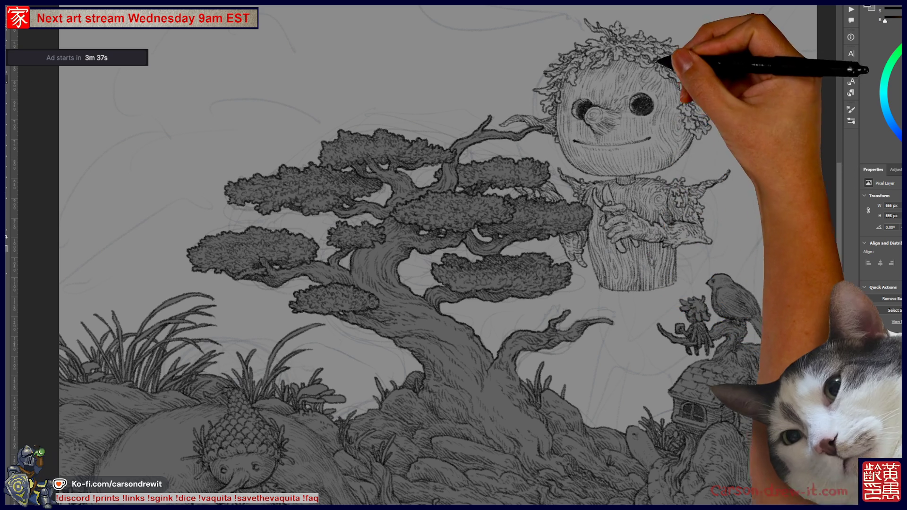
key("ctrl+z")
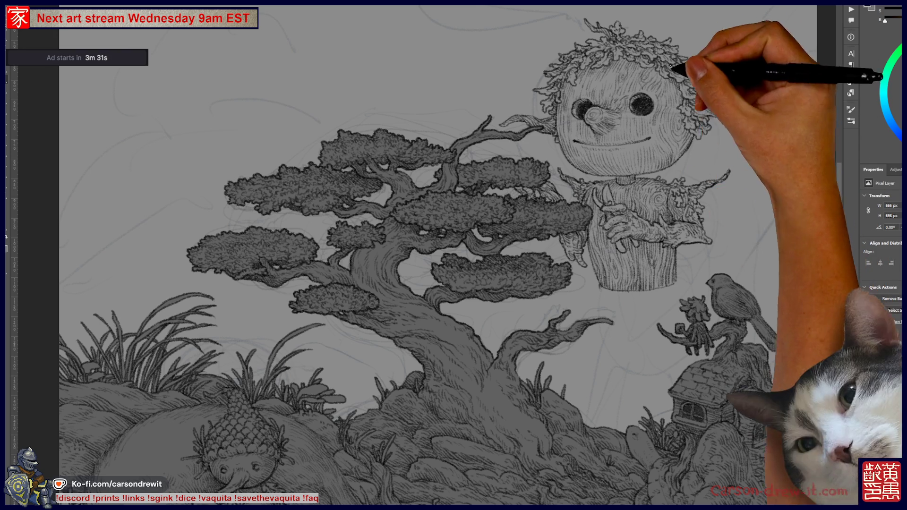
key("ctrl+z")
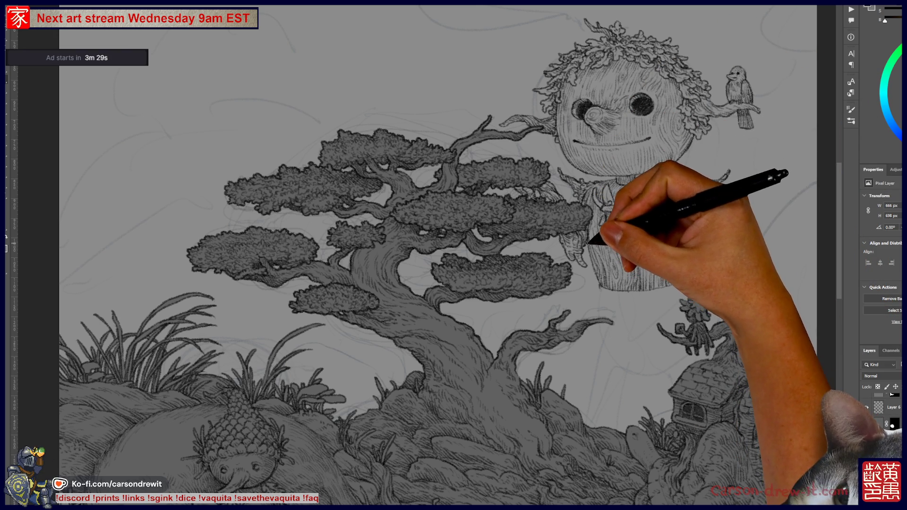
key("ctrl+shift+z")
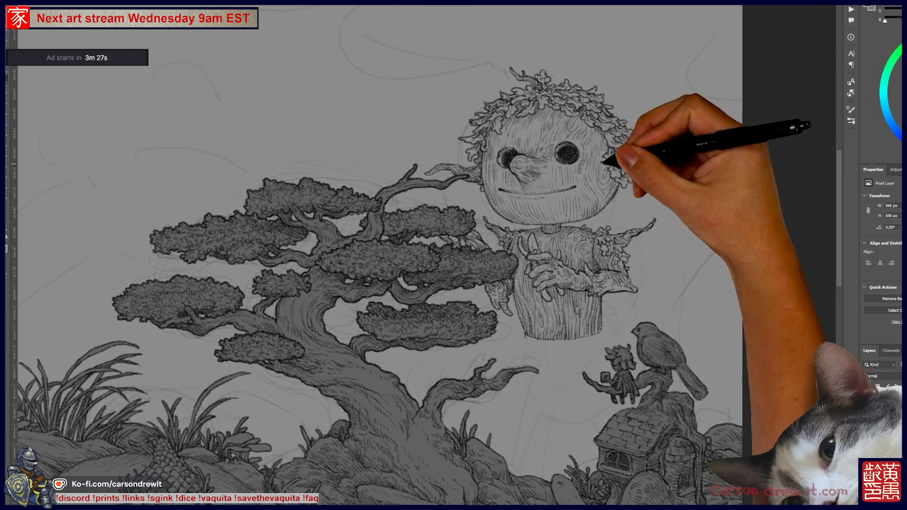
Keep the bird perched beside the figure's head and scroll back to the body.
key("ctrl+z")
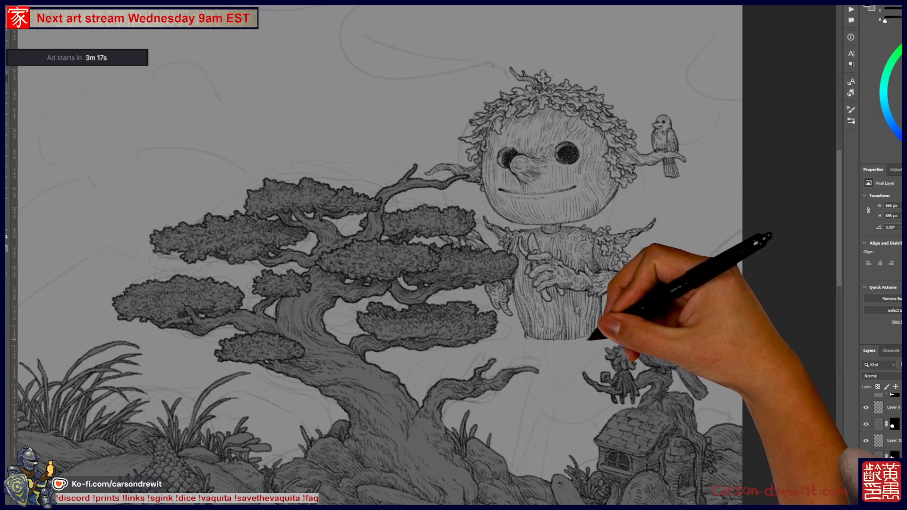
scroll(525, 284, "down", 1)
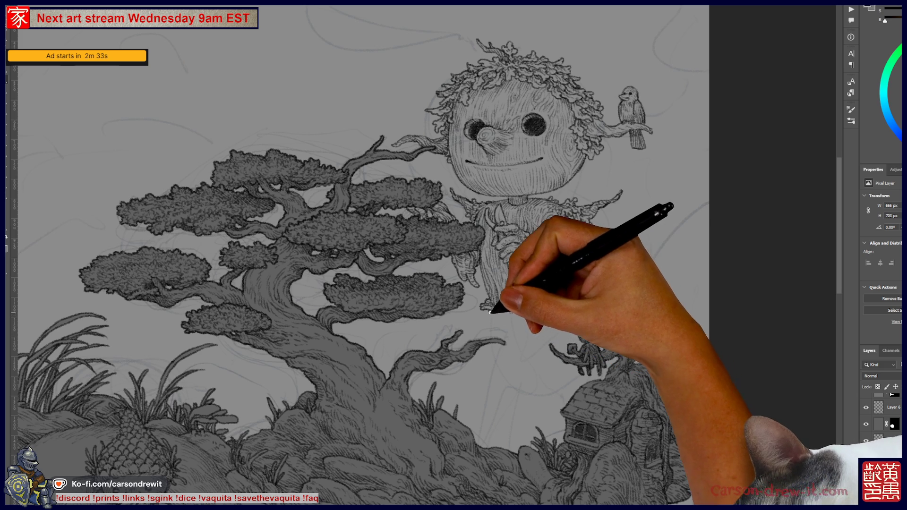
left_click_drag(501, 317, 509, 309)
key("ctrl+z")
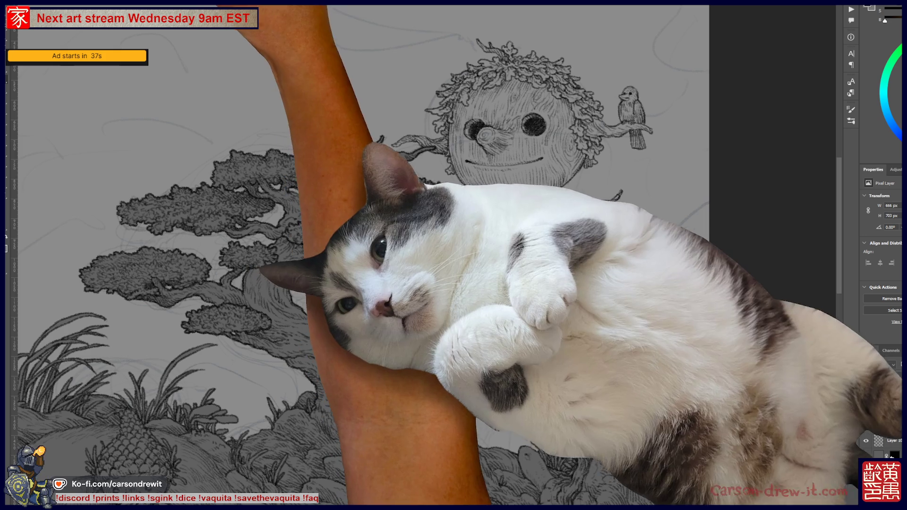
key("ctrl+Tab")
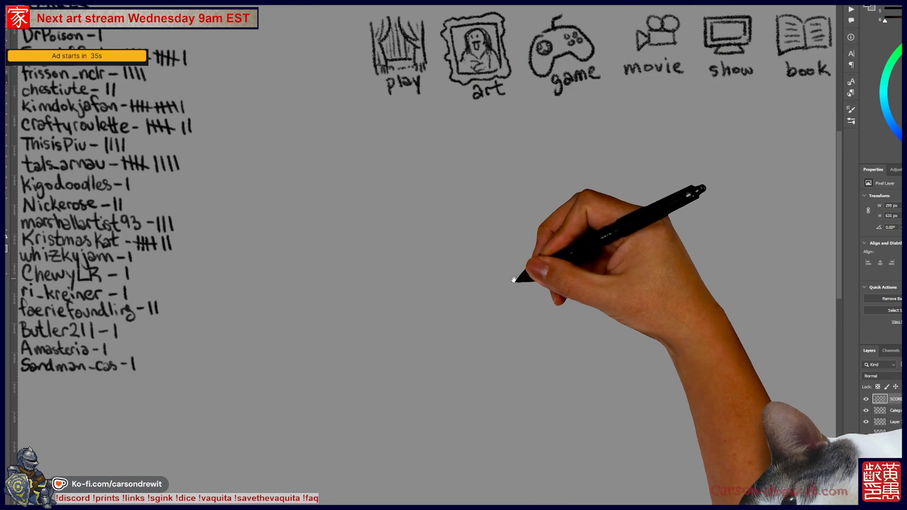
Pan the Pictionary board to show the remaining category icons and select the third layer.
left_click_drag(547, 275, 366, 276)
scroll(368, 259, "down", 2)
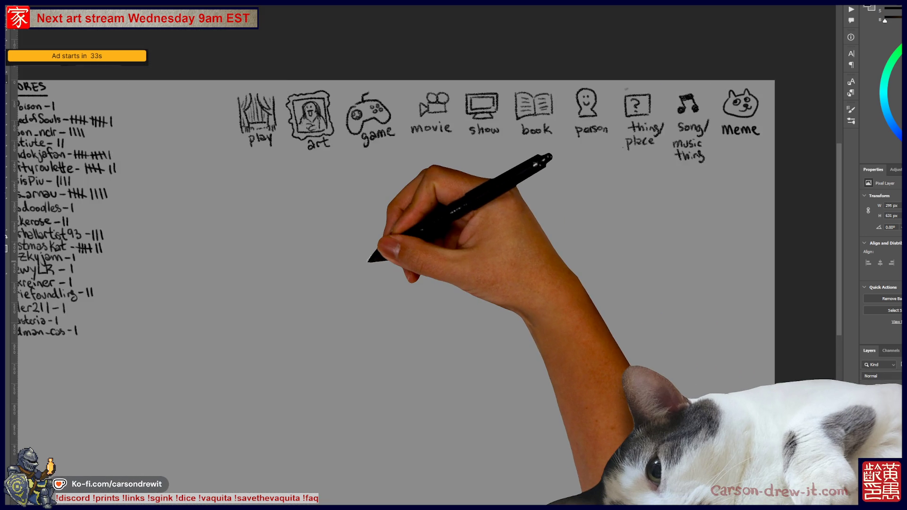
scroll(377, 258, "up", 1)
left_click_drag(469, 234, 459, 226)
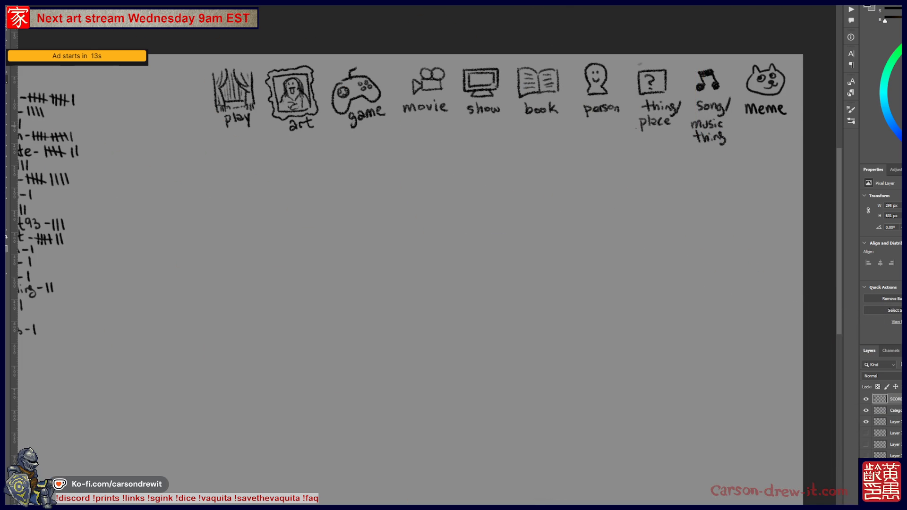
left_click(893, 422)
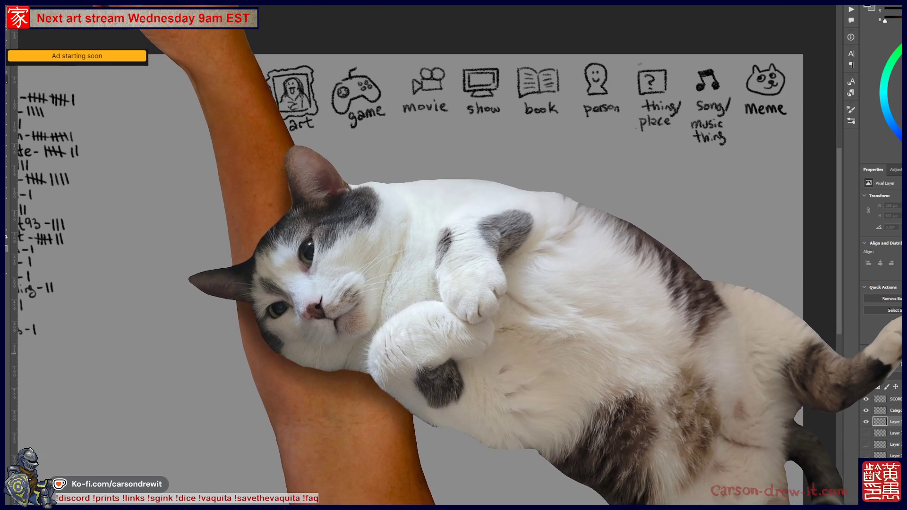
Choose the noisy pencil lines preset from the canvas Brush Preset picker.
right_click(9, 30)
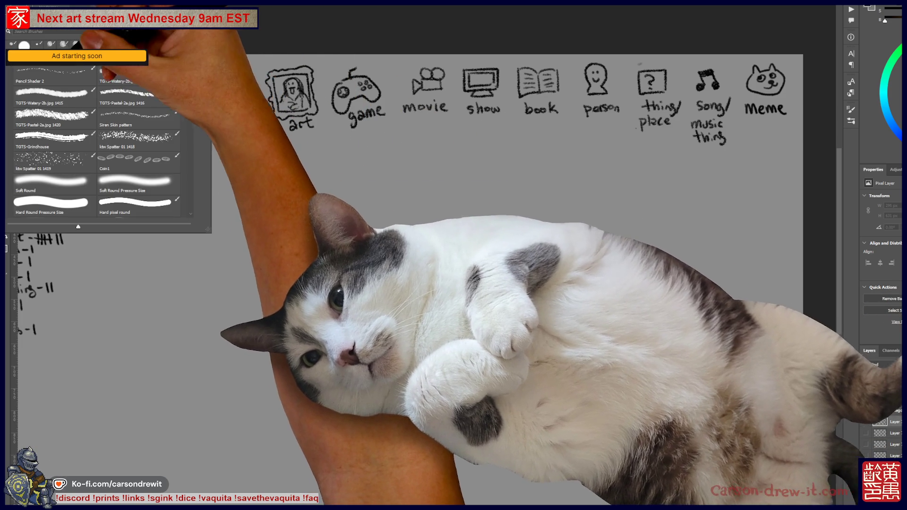
scroll(99, 141, "up", 2)
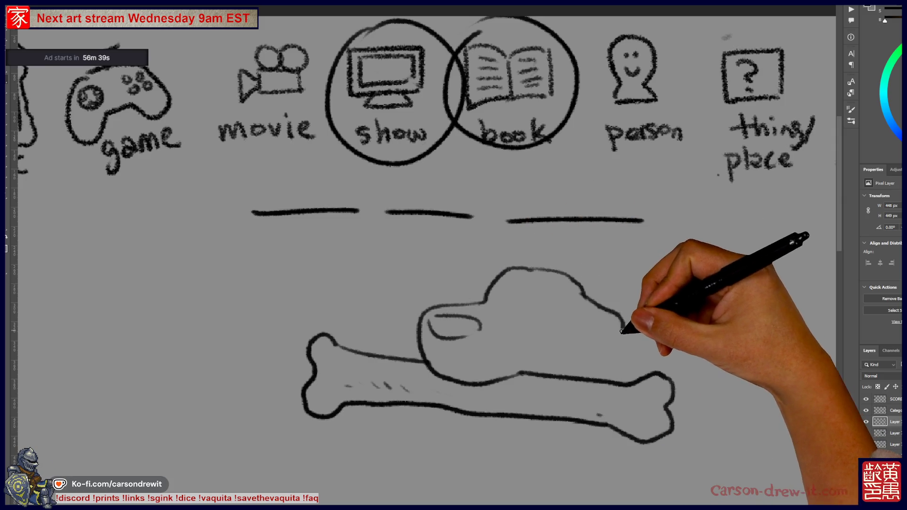
Sketch the dog's floppy ear, front leg with a small foot, and chest and body outline.
left_click_drag(578, 321, 575, 351)
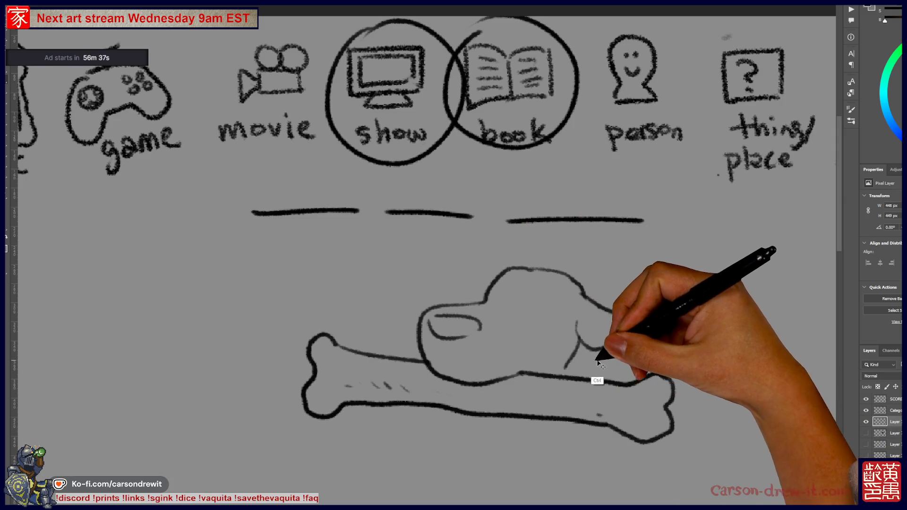
mouse_move(557, 416)
left_mouse_down()
mouse_move(573, 344)
mouse_move(567, 329)
left_mouse_up()
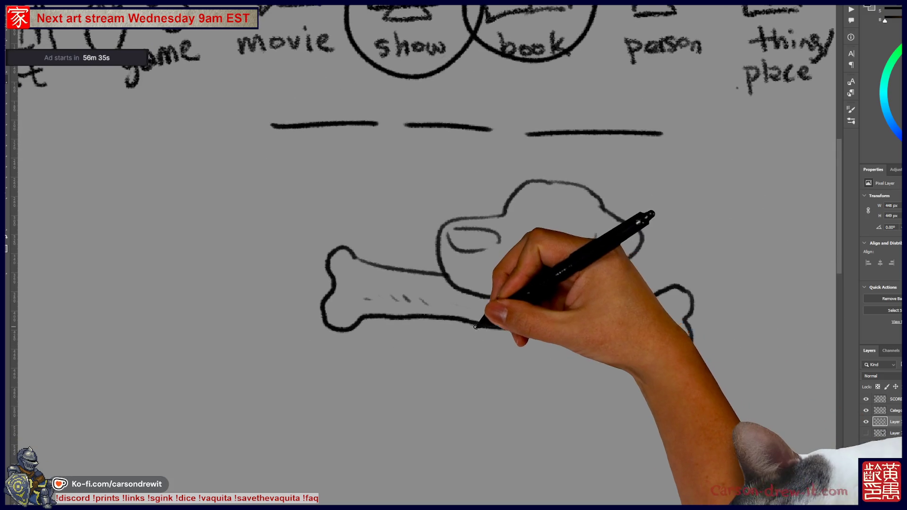
left_click_drag(505, 330, 509, 395)
left_click_drag(692, 333, 718, 347)
left_click_drag(673, 371, 656, 454)
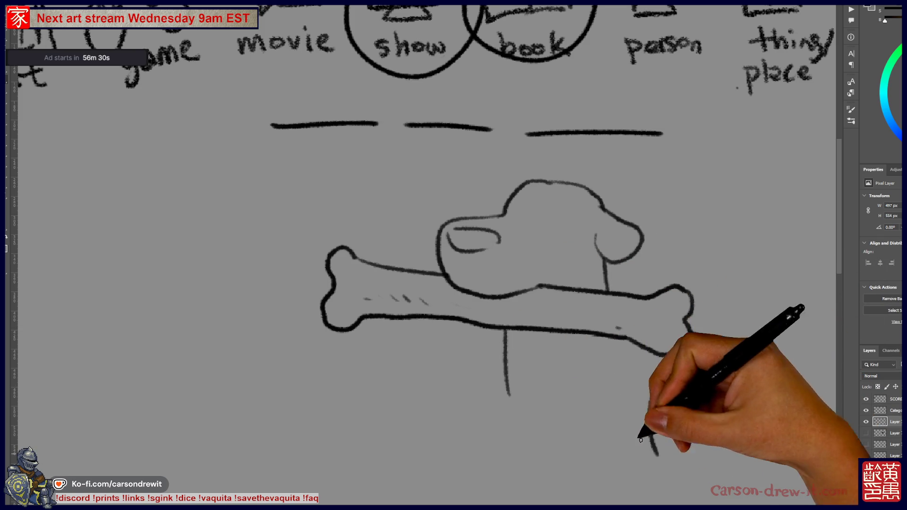
left_click_drag(692, 333, 739, 408)
mouse_move(509, 394)
left_mouse_down()
mouse_move(512, 448)
mouse_move(524, 469)
mouse_move(573, 460)
mouse_move(609, 394)
mouse_move(640, 420)
left_mouse_up()
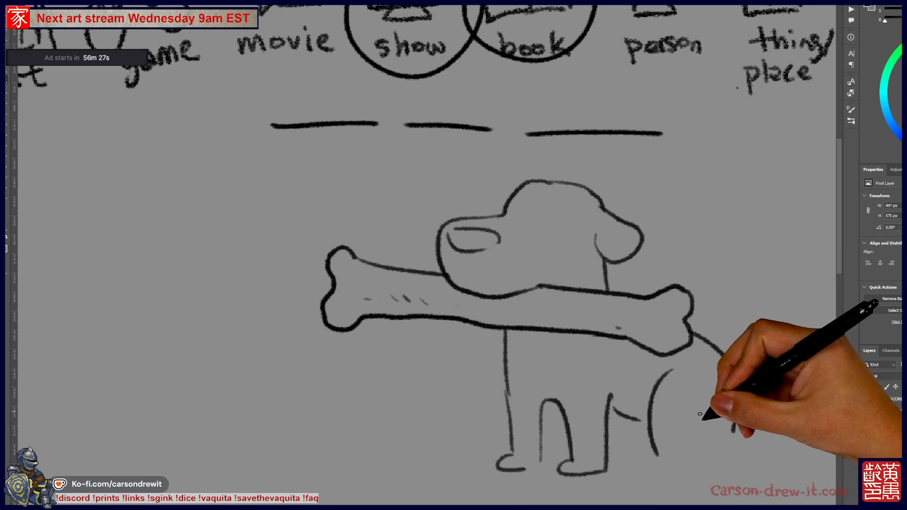
Add the dog's back, hind leg, back foot and curled tail, and begin blacking in the head.
left_click_drag(635, 467, 732, 447)
left_click_drag(718, 347, 734, 432)
left_click_drag(737, 367, 773, 327)
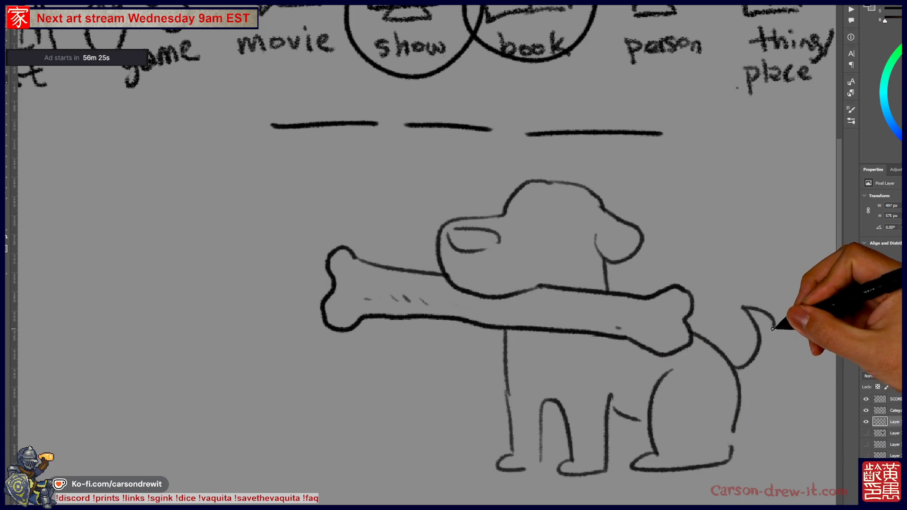
left_click_drag(765, 370, 723, 415)
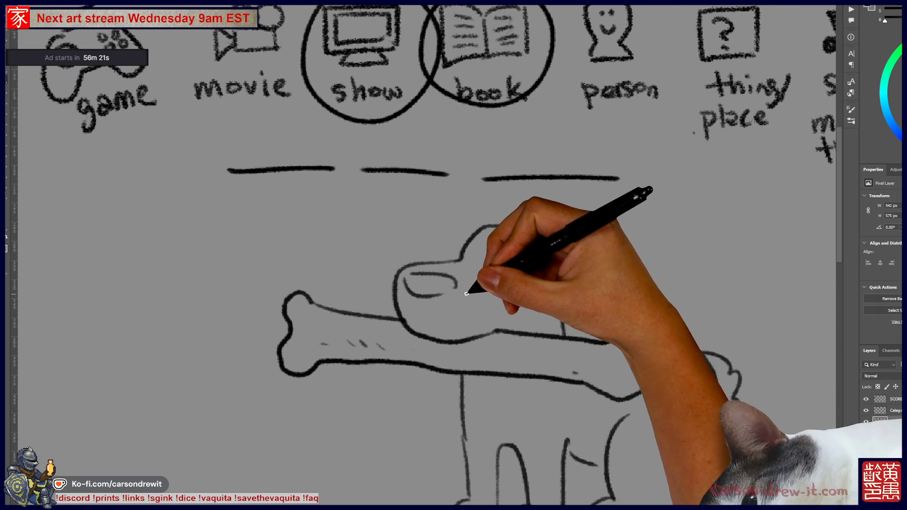
mouse_move(425, 276)
left_mouse_down()
mouse_move(423, 309)
mouse_move(421, 279)
mouse_move(455, 293)
mouse_move(472, 269)
mouse_move(536, 248)
mouse_move(500, 307)
mouse_move(551, 320)
mouse_move(548, 258)
mouse_move(577, 298)
left_mouse_up()
Paint the dog's muzzle, neck and legs solid black with the textured brush.
mouse_move(486, 384)
left_mouse_down()
mouse_move(472, 381)
mouse_move(477, 411)
left_mouse_up()
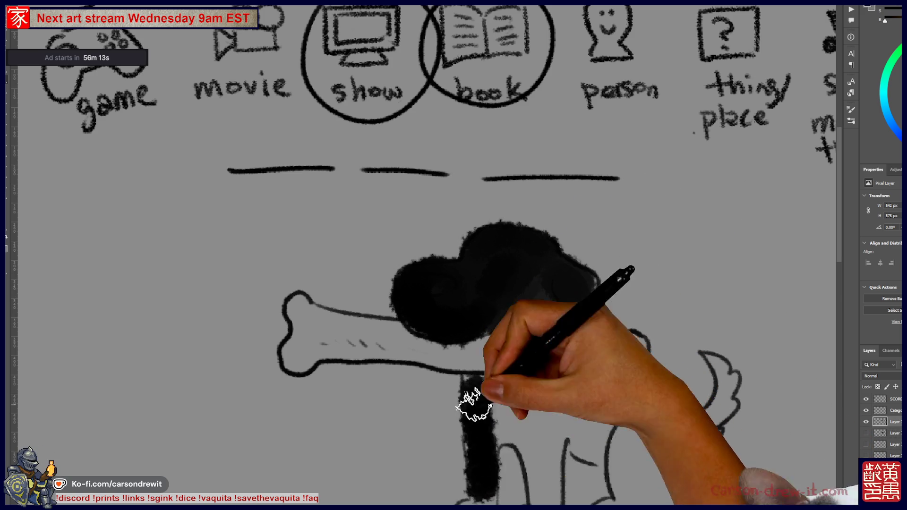
mouse_move(529, 439)
left_mouse_down()
mouse_move(543, 474)
mouse_move(536, 435)
mouse_move(480, 426)
mouse_move(489, 404)
mouse_move(550, 411)
mouse_move(481, 384)
mouse_move(573, 420)
mouse_move(647, 419)
mouse_move(664, 399)
mouse_move(647, 425)
mouse_move(660, 415)
mouse_move(658, 425)
mouse_move(674, 421)
mouse_move(586, 480)
mouse_move(724, 416)
mouse_move(687, 424)
mouse_move(706, 360)
left_mouse_up()
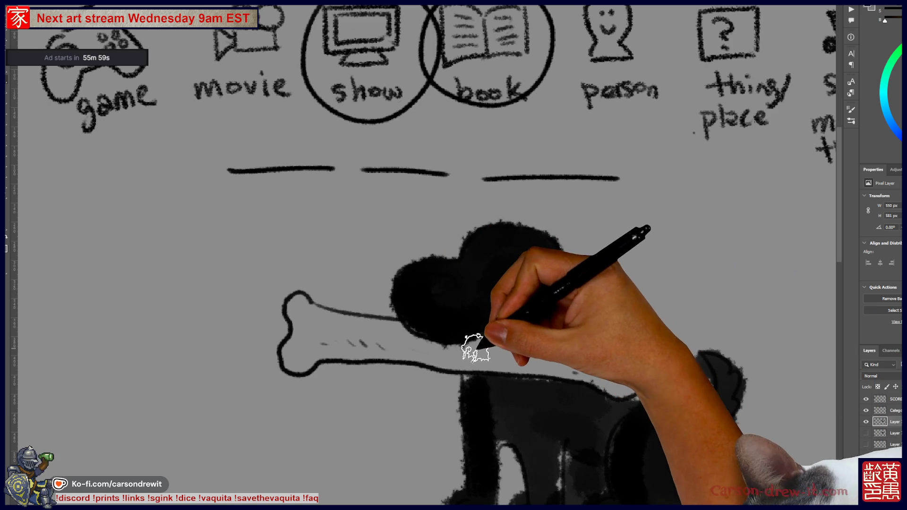
Dot white eyes and a nose shine on the dog, then hide the dog and circle layers.
left_click(472, 256)
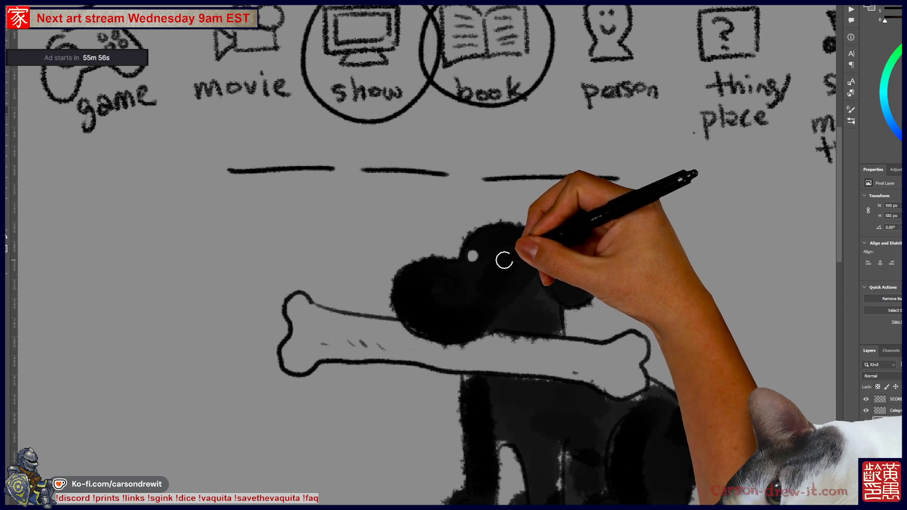
left_click(418, 278)
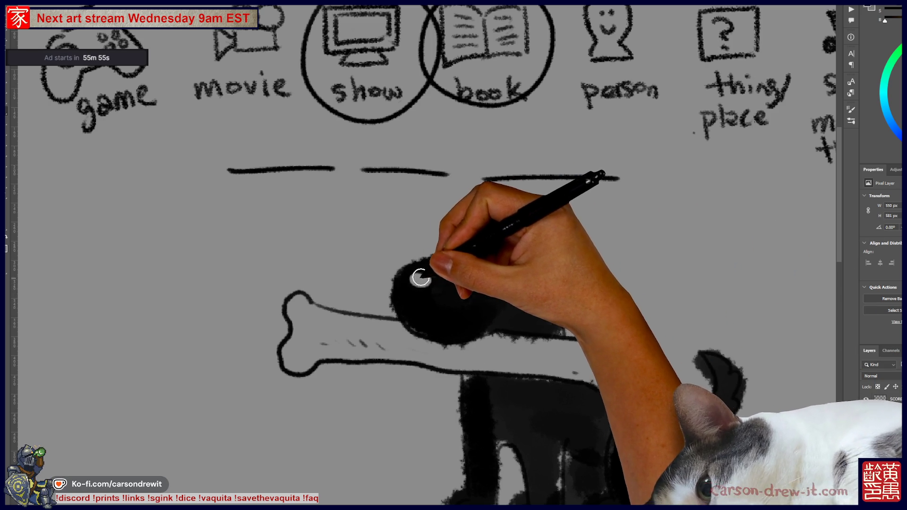
key("bracketright")
key("bracketright")
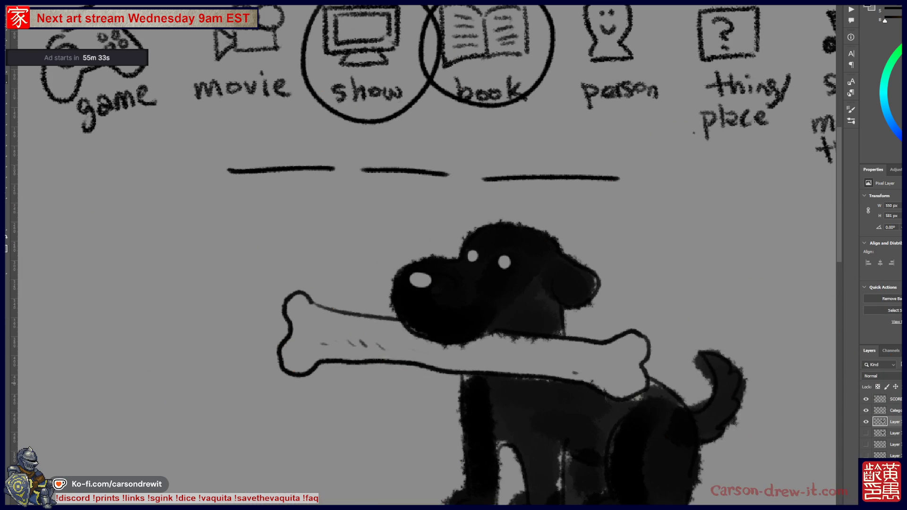
left_click(866, 422)
left_click(866, 433)
Toggle layer visibility so the old dog drawing stays hidden and the fresh drawing layer shows.
left_click(867, 433)
left_click(866, 445)
left_click(866, 444)
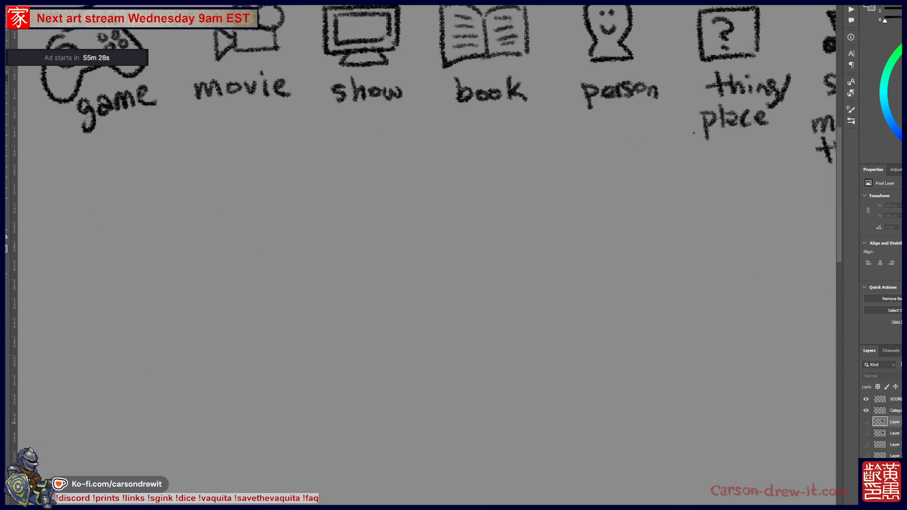
left_click(866, 421)
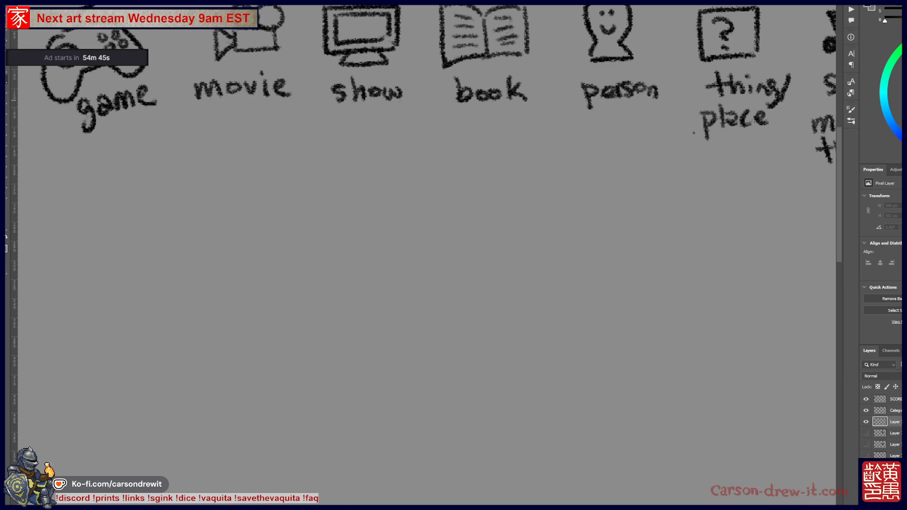
Bring the category icons back into view and circle the show icon.
left_click_drag(572, 187, 561, 227)
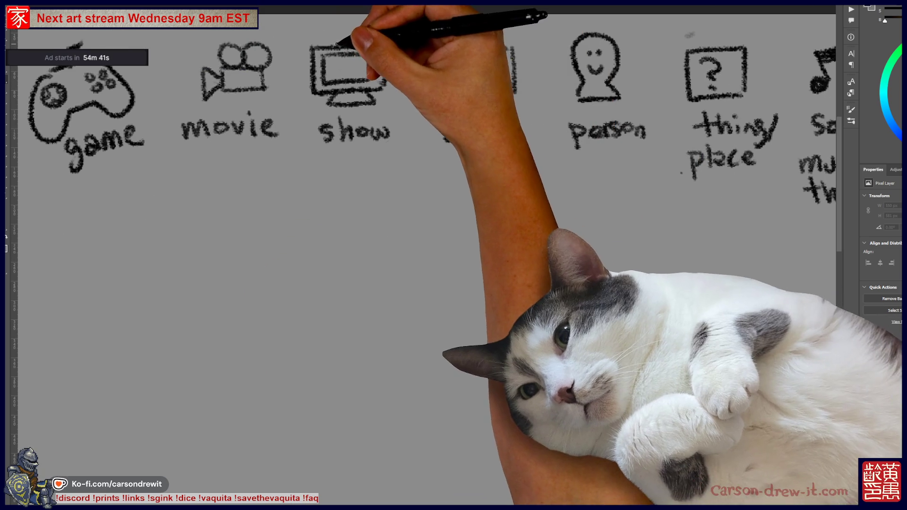
mouse_move(341, 27)
left_mouse_down()
mouse_move(300, 126)
mouse_move(347, 29)
left_mouse_up()
mouse_move(364, 258)
left_mouse_down()
mouse_move(435, 237)
mouse_move(420, 262)
left_mouse_up()
mouse_move(494, 33)
left_mouse_down()
mouse_move(486, 44)
mouse_move(491, 35)
left_mouse_up()
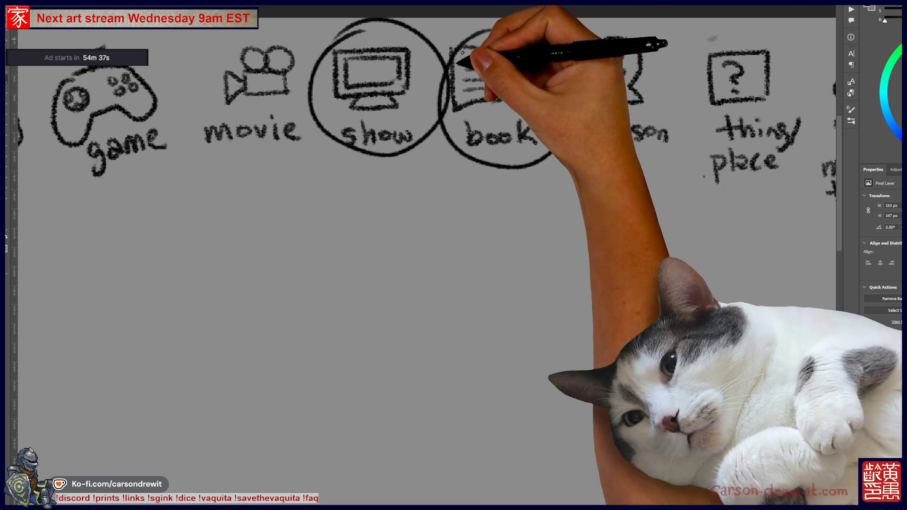
Draw three blank answer lines below the icons, undoing the stray book circle and zooming out.
left_click_drag(414, 168, 390, 122)
left_click_drag(220, 203, 588, 211)
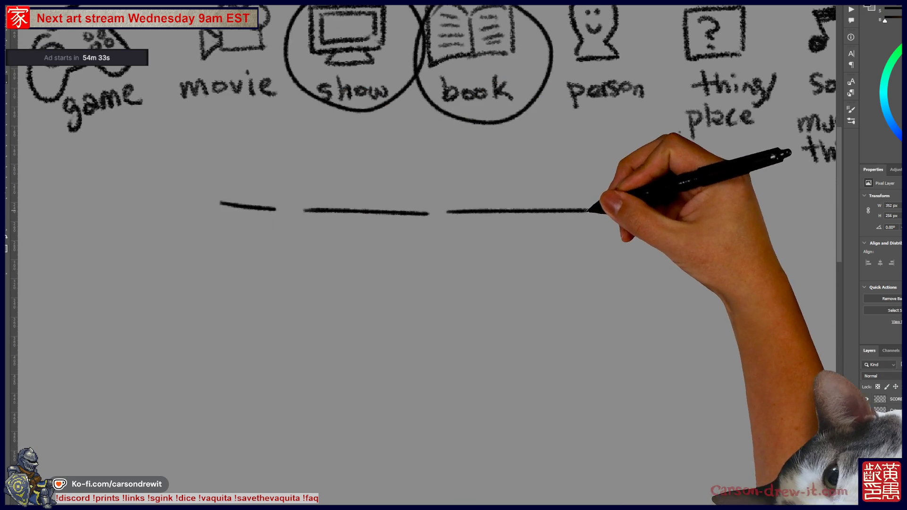
key("ctrl+z")
key("ctrl+z")
key("ctrl+z")
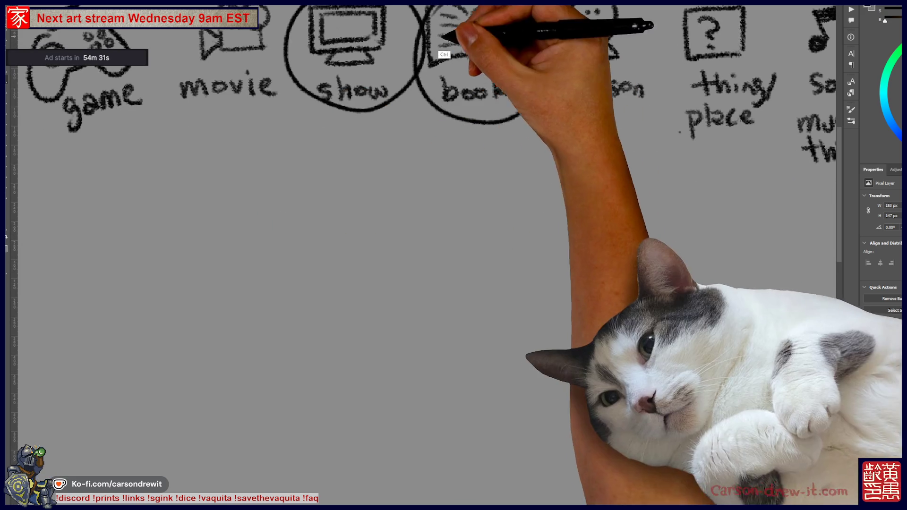
left_click_drag(204, 206, 609, 202)
left_click_drag(392, 300, 397, 278)
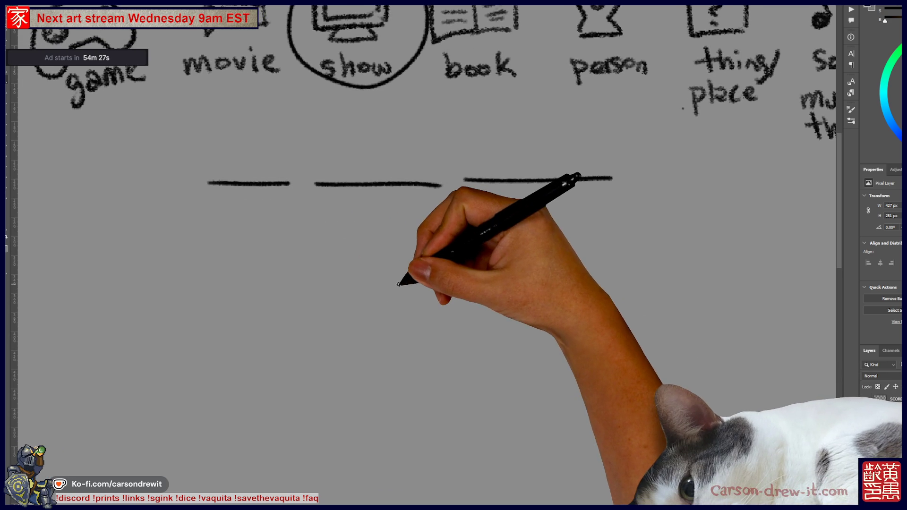
key("ctrl+minus")
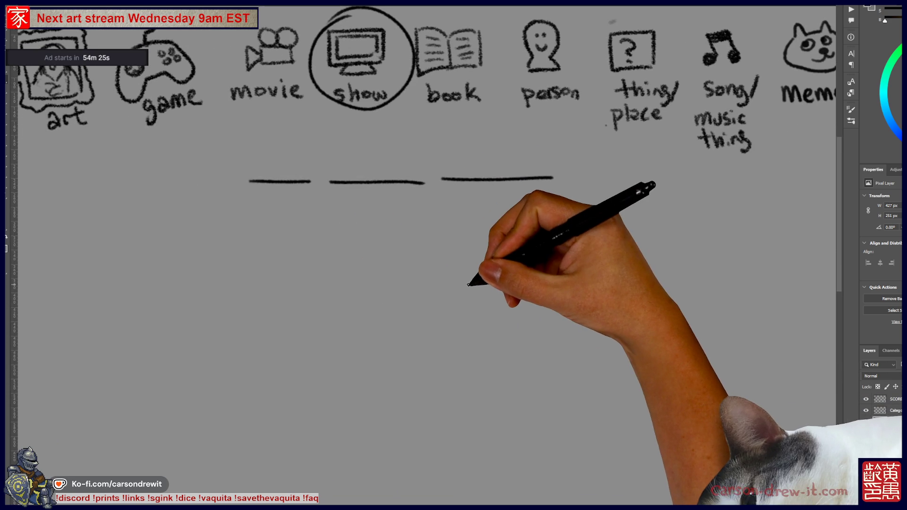
left_click_drag(330, 182, 425, 181)
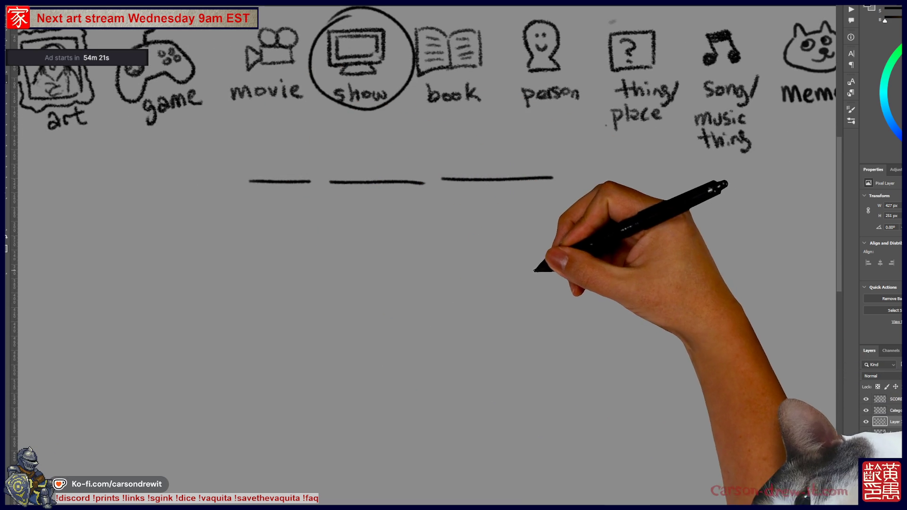
Sketch a ghost in a graduation cap with closed eyes and a smile on wavy ground.
mouse_move(508, 259)
left_mouse_down()
mouse_move(533, 255)
mouse_move(502, 259)
mouse_move(556, 263)
mouse_move(576, 281)
left_mouse_up()
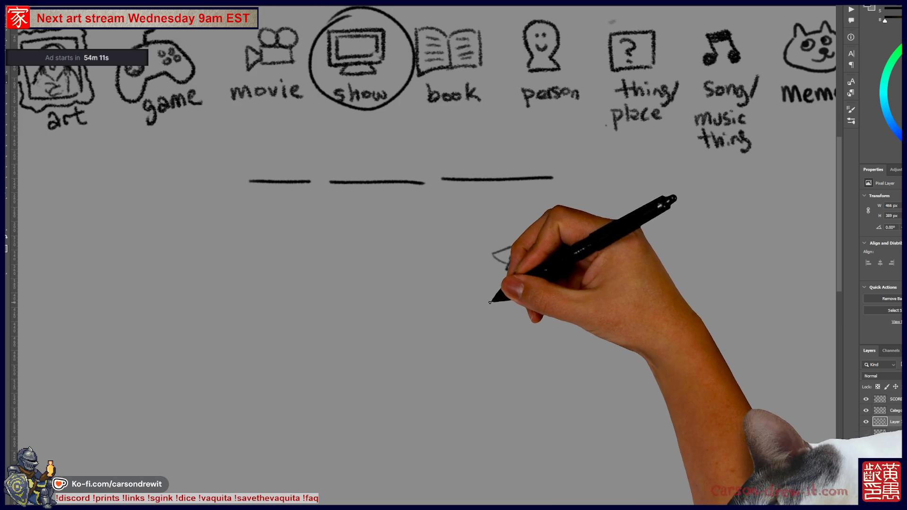
left_click_drag(508, 273, 467, 363)
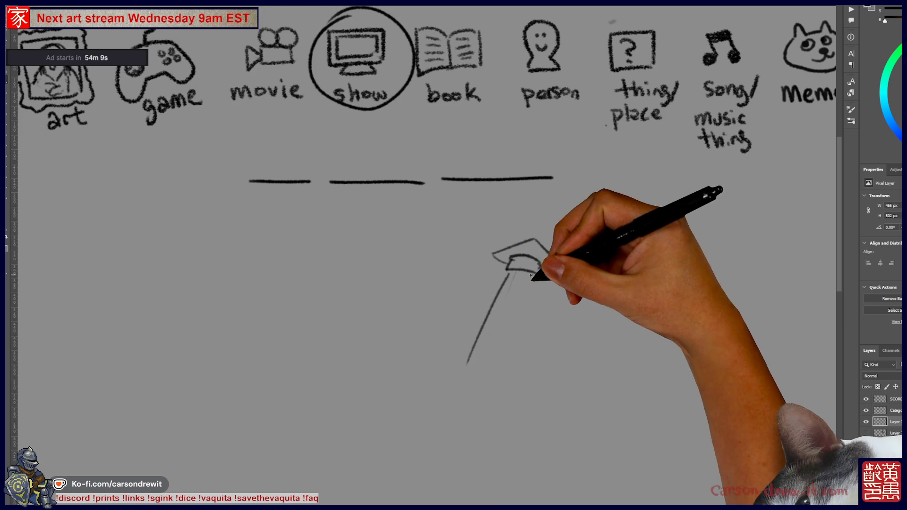
mouse_move(469, 361)
left_mouse_down()
mouse_move(461, 389)
mouse_move(488, 390)
left_mouse_up()
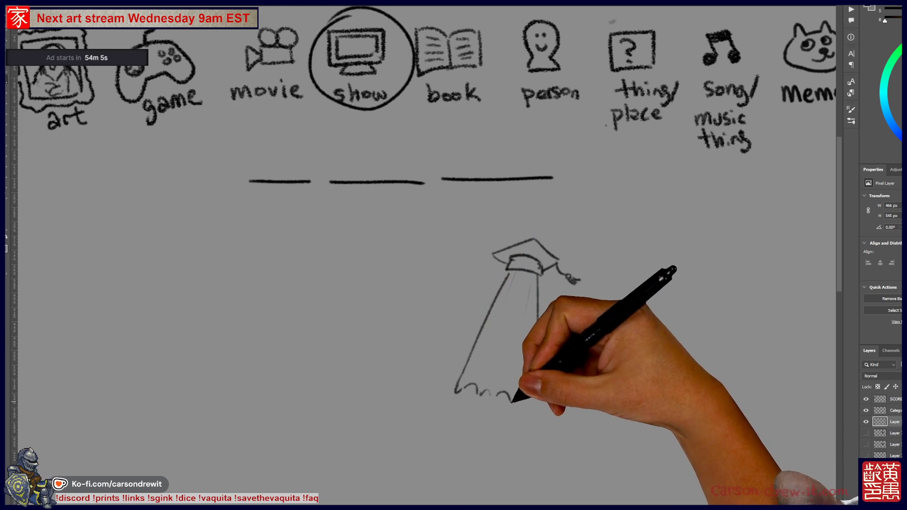
left_click_drag(496, 309, 503, 312)
left_click_drag(510, 309, 509, 332)
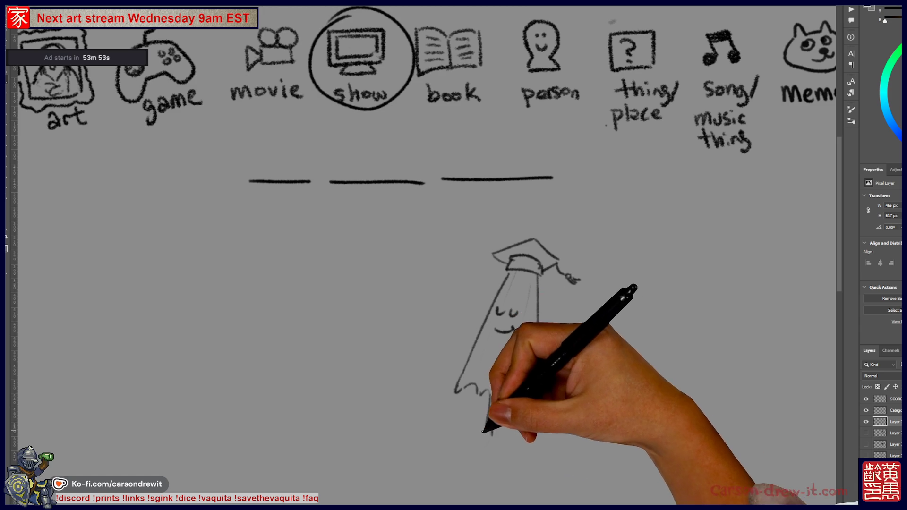
mouse_move(497, 448)
left_mouse_down()
mouse_move(523, 435)
mouse_move(623, 432)
left_mouse_up()
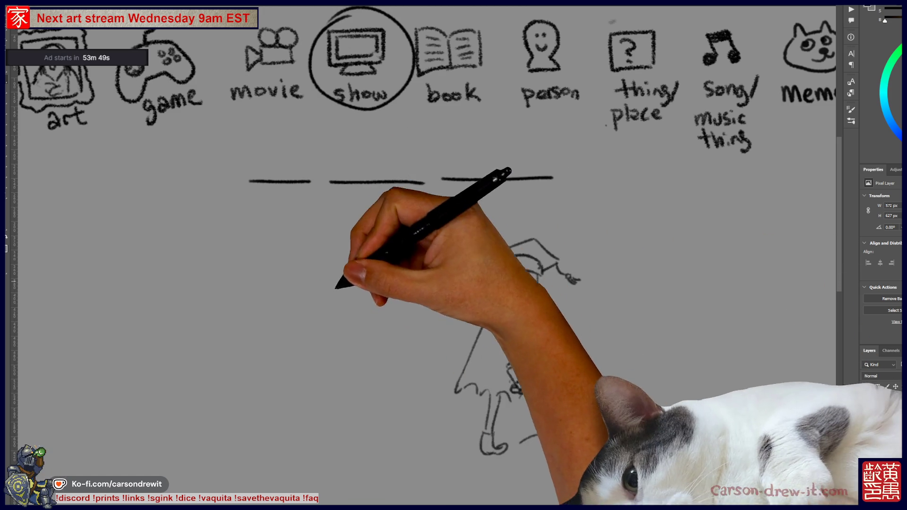
Draw a smaller smiling capped ghost with a wavy hem on the left, then hide the clue layer.
mouse_move(320, 284)
left_mouse_down()
mouse_move(320, 387)
mouse_move(381, 360)
mouse_move(382, 378)
left_mouse_up()
mouse_move(333, 329)
left_mouse_down()
mouse_move(355, 328)
mouse_move(357, 342)
left_mouse_up()
mouse_move(321, 282)
left_mouse_down()
mouse_move(336, 282)
mouse_move(320, 269)
mouse_move(329, 273)
left_mouse_up()
left_click_drag(315, 391, 382, 379)
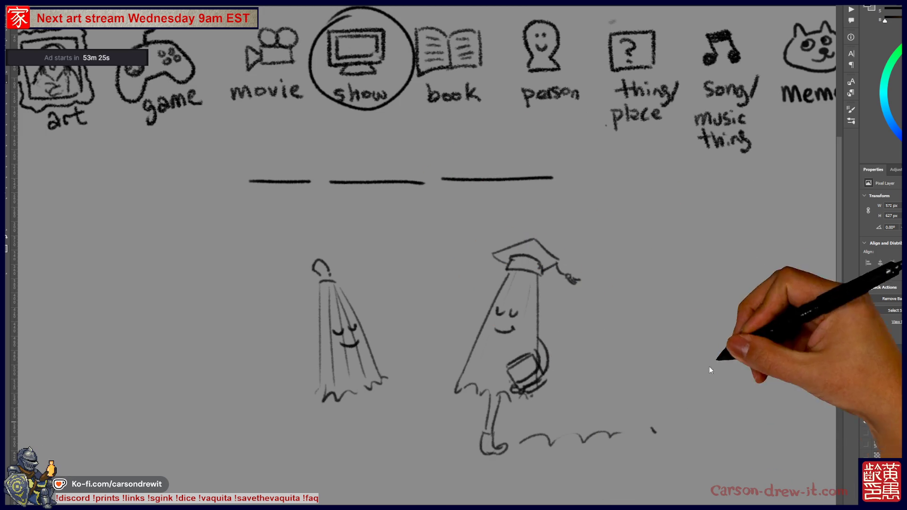
left_click(866, 421)
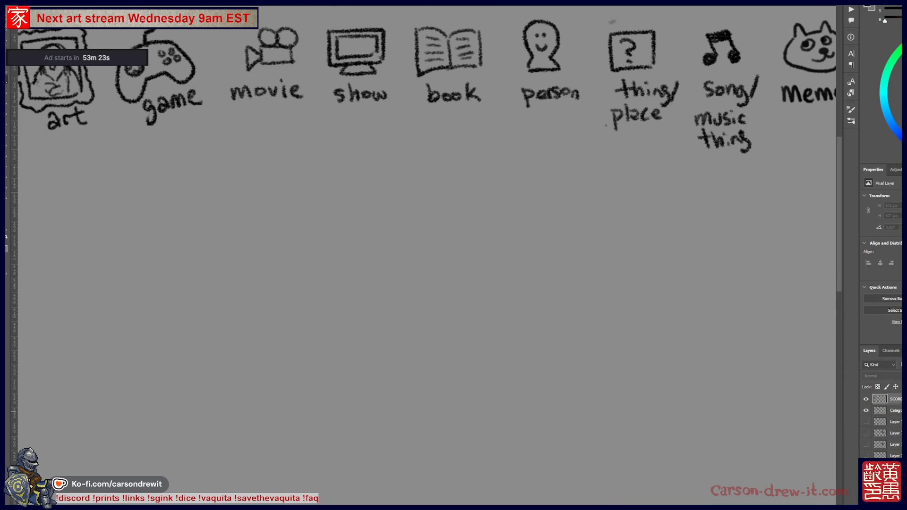
Add one tally mark beside a player on the SCORES list, then switch to the bonsai drawing.
left_click_drag(142, 265, 468, 271)
left_click_drag(292, 271, 477, 279)
mouse_move(272, 296)
left_mouse_down()
mouse_move(422, 318)
mouse_move(473, 276)
left_mouse_up()
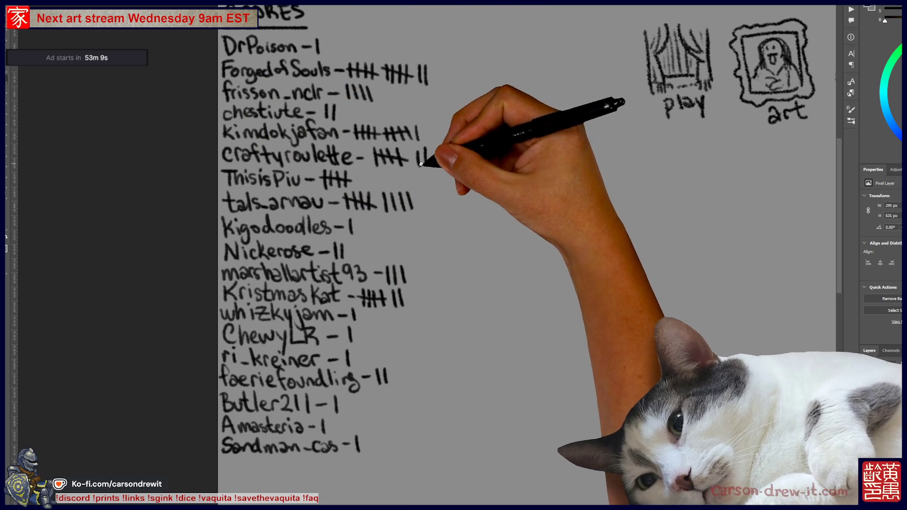
left_click_drag(432, 149, 434, 163)
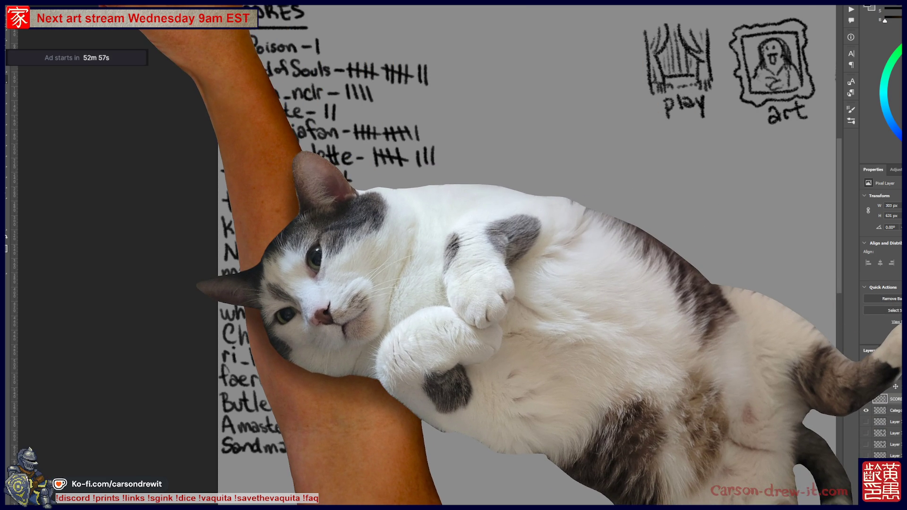
key("ctrl+Tab")
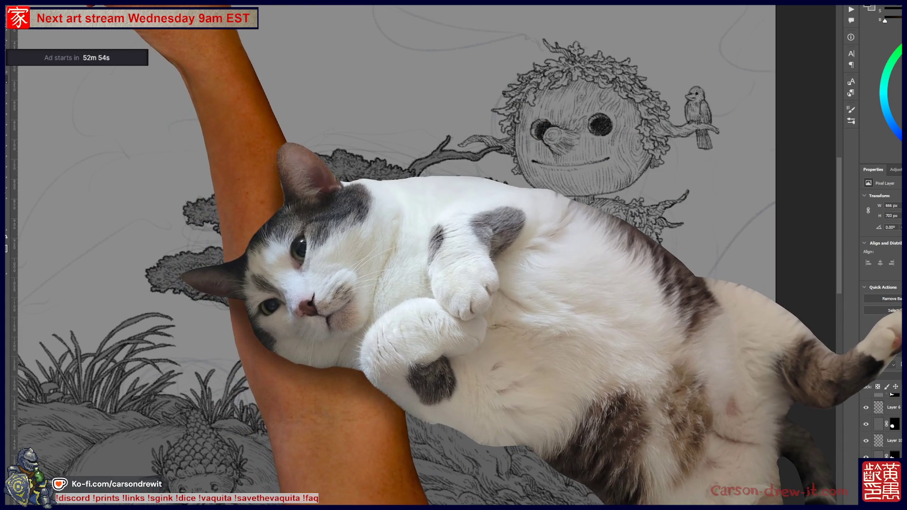
right_click(9, 30)
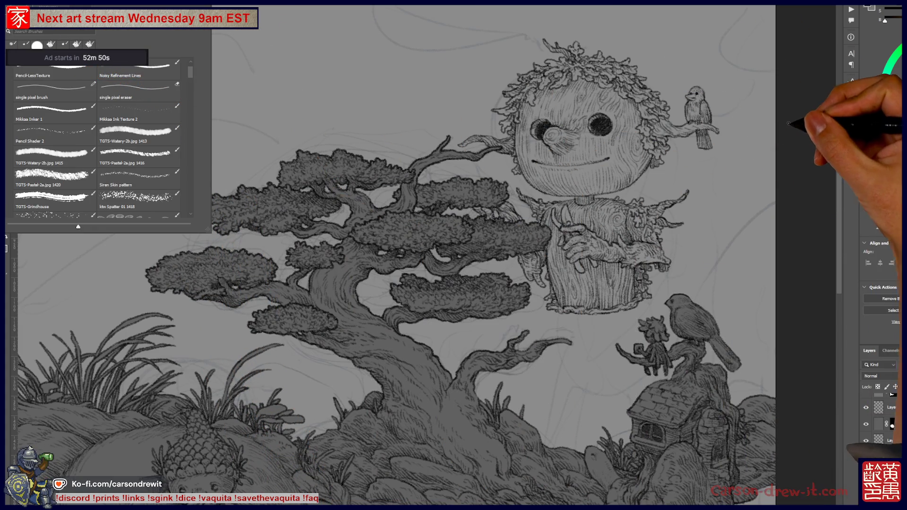
key("Escape")
key("ctrl+plus")
mouse_move(652, 230)
left_mouse_down()
mouse_move(608, 271)
mouse_move(586, 263)
left_mouse_up()
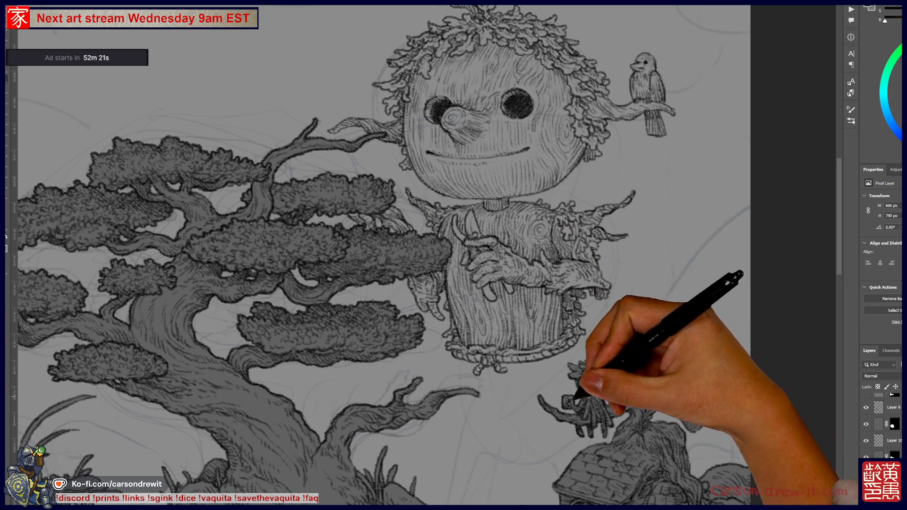
Zoom in on the tree and move the wooden figure and its bird right and down.
key("ctrl+minus")
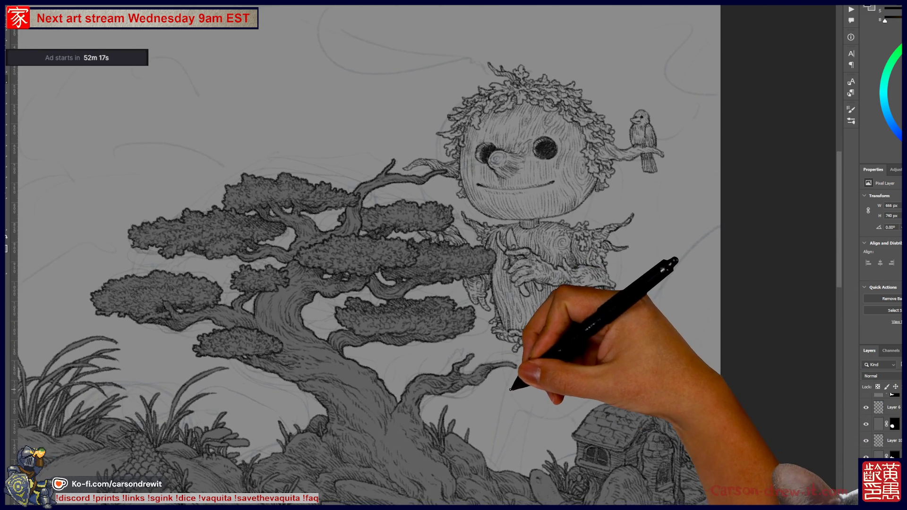
key("ctrl+plus")
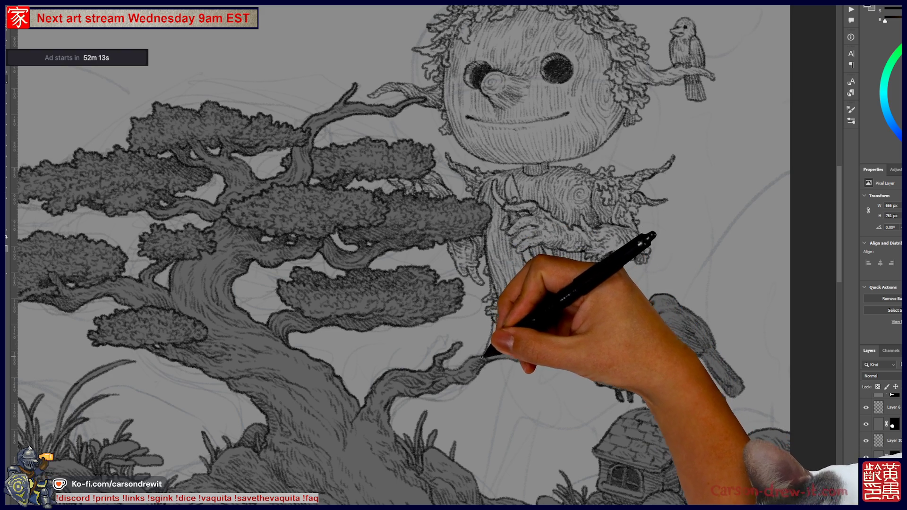
left_click_drag(534, 383, 480, 430)
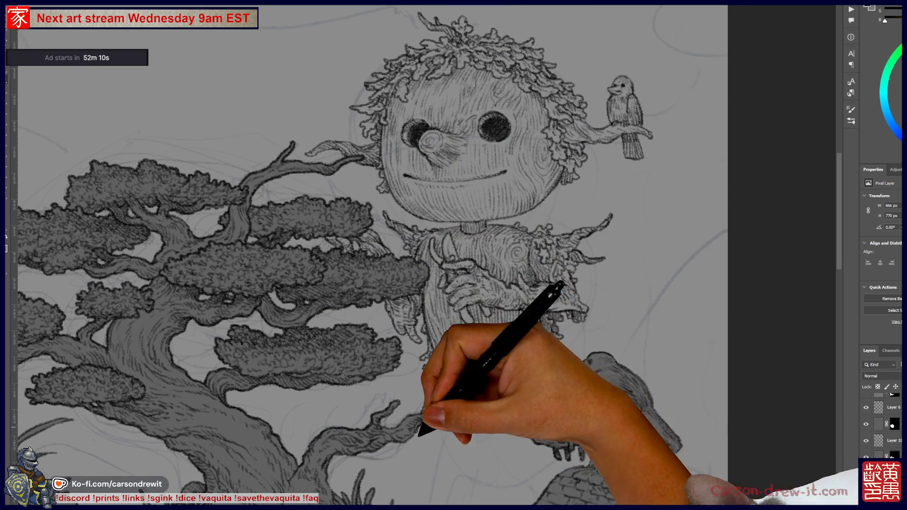
left_click_drag(411, 414, 430, 354)
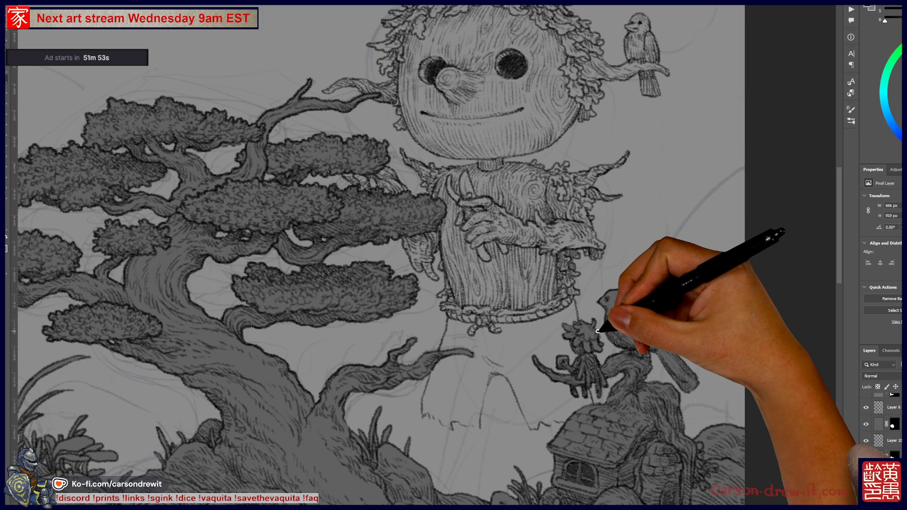
scroll(597, 330, "down", 2)
scroll(614, 349, "down", 2)
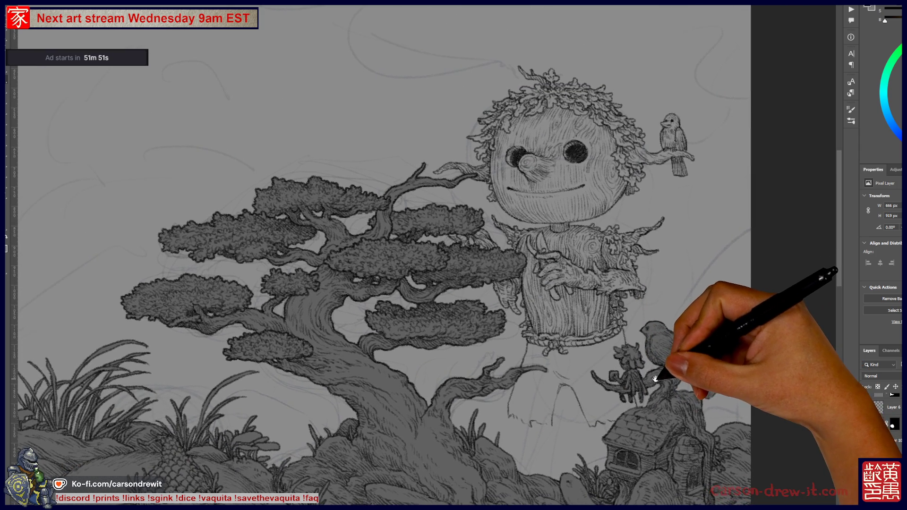
left_click_drag(654, 379, 641, 377)
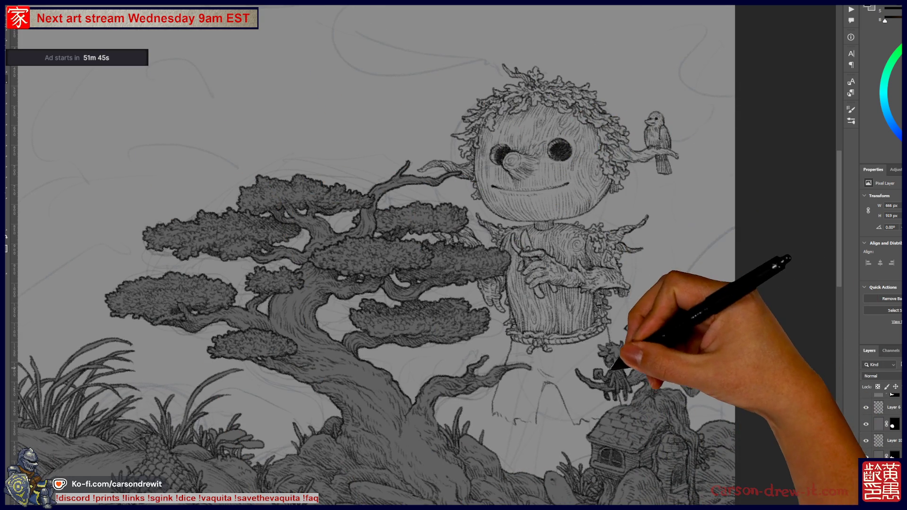
scroll(600, 354, "down", 2)
scroll(553, 368, "up", 3)
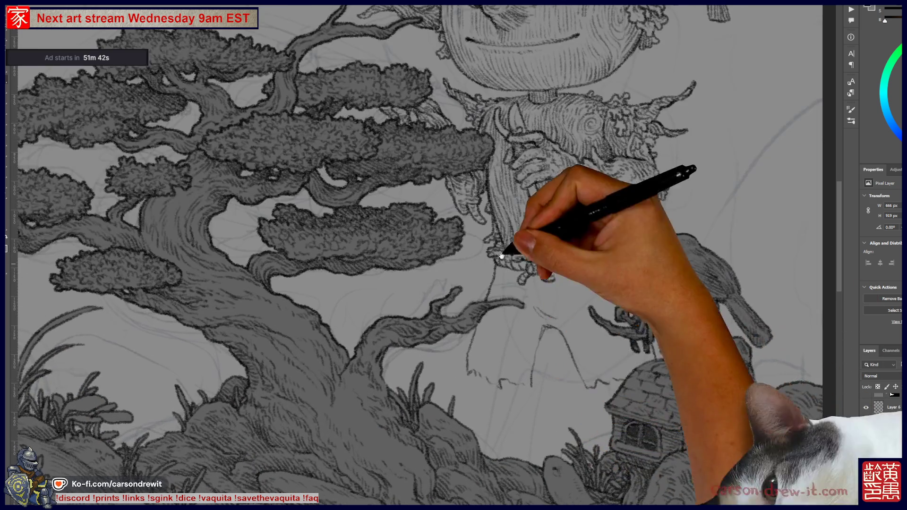
left_click_drag(502, 255, 508, 388)
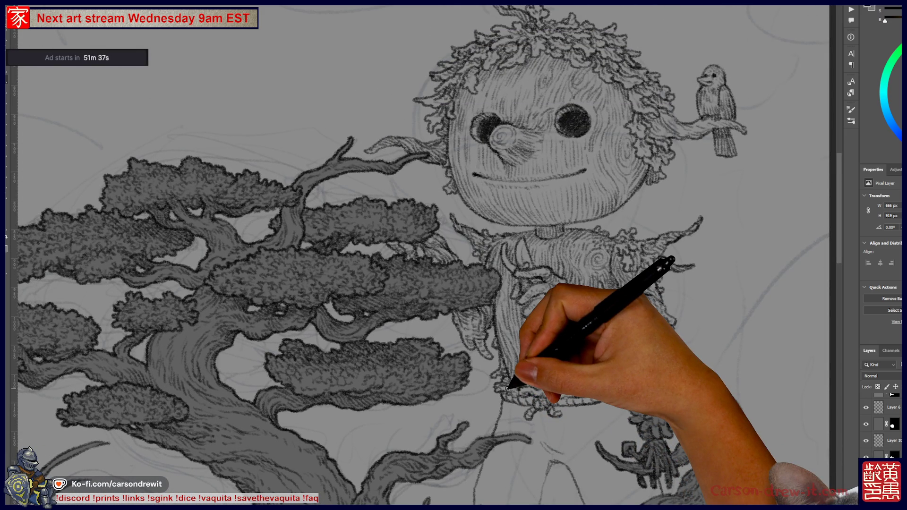
scroll(454, 373, "down", 1)
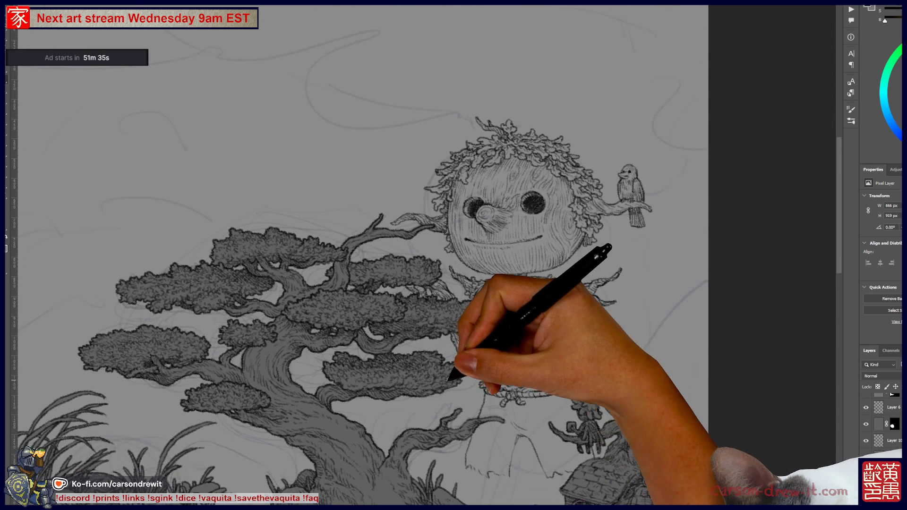
left_click_drag(456, 407, 475, 303)
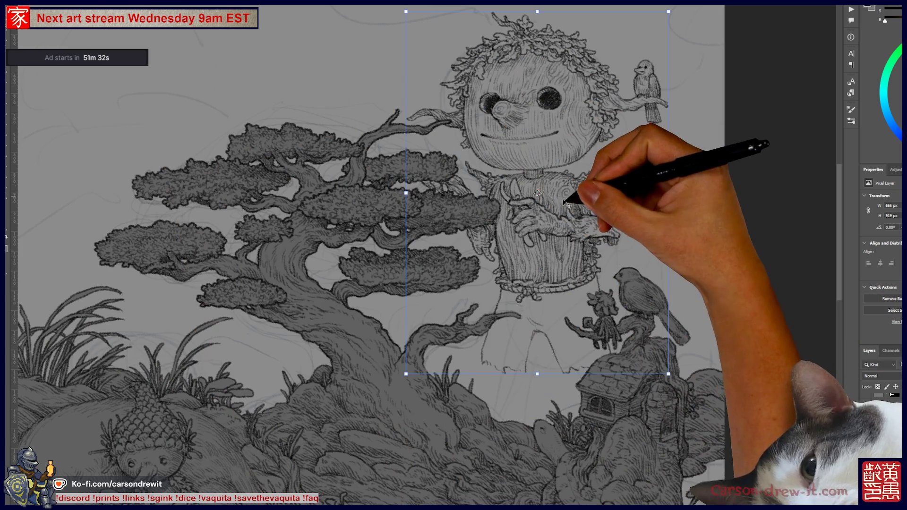
mouse_move(567, 202)
left_mouse_down()
mouse_move(594, 264)
mouse_move(564, 257)
left_mouse_up()
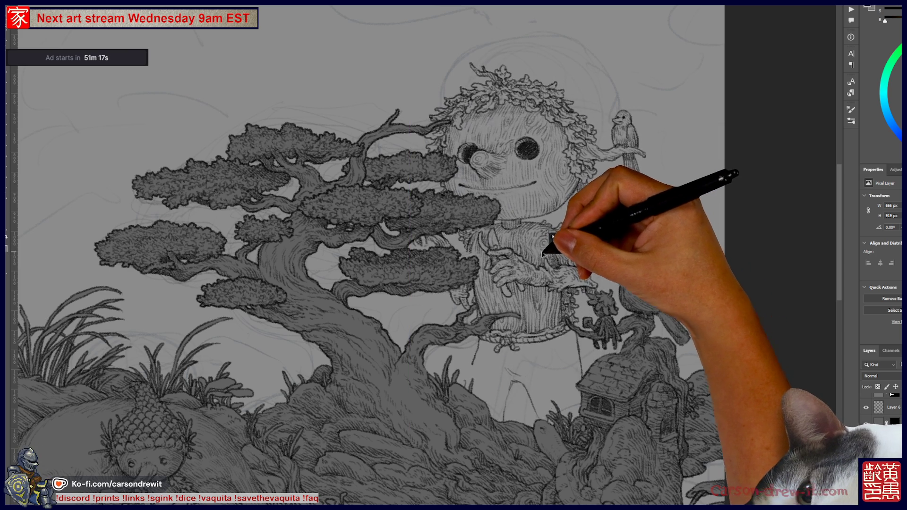
mouse_move(558, 237)
left_mouse_down()
mouse_move(587, 254)
mouse_move(576, 265)
mouse_move(562, 255)
mouse_move(565, 204)
left_mouse_up()
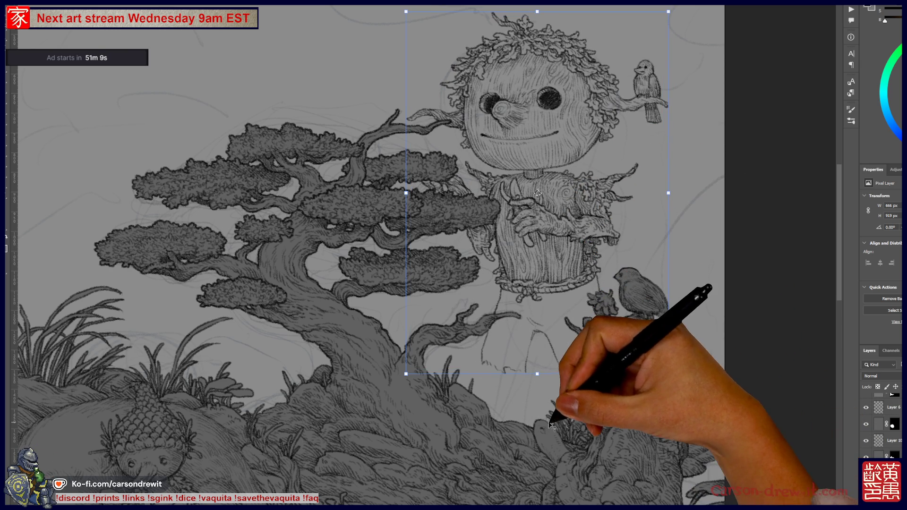
Deselect the figure and pencil a small circle in the upper-left sky above the bonsai.
left_click_drag(565, 399, 551, 381)
left_click_drag(472, 178, 573, 242)
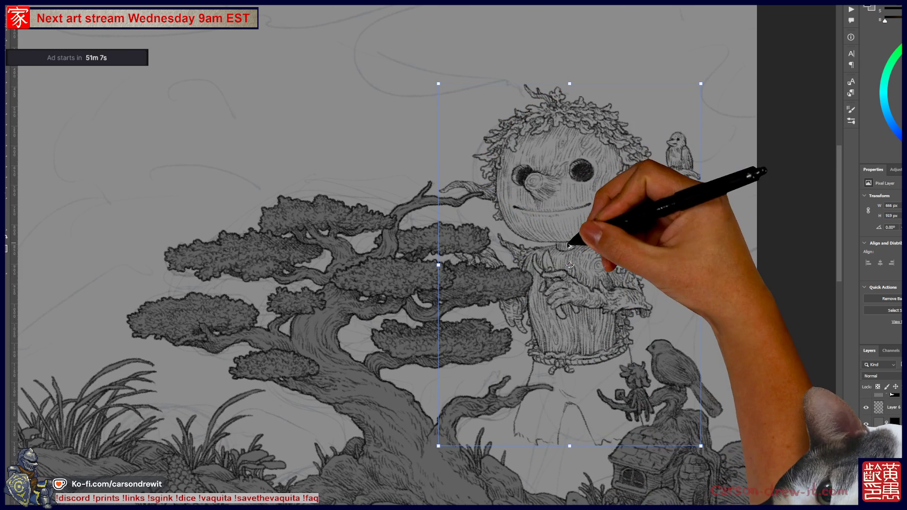
mouse_move(530, 317)
left_mouse_down()
mouse_move(507, 350)
mouse_move(519, 363)
left_mouse_up()
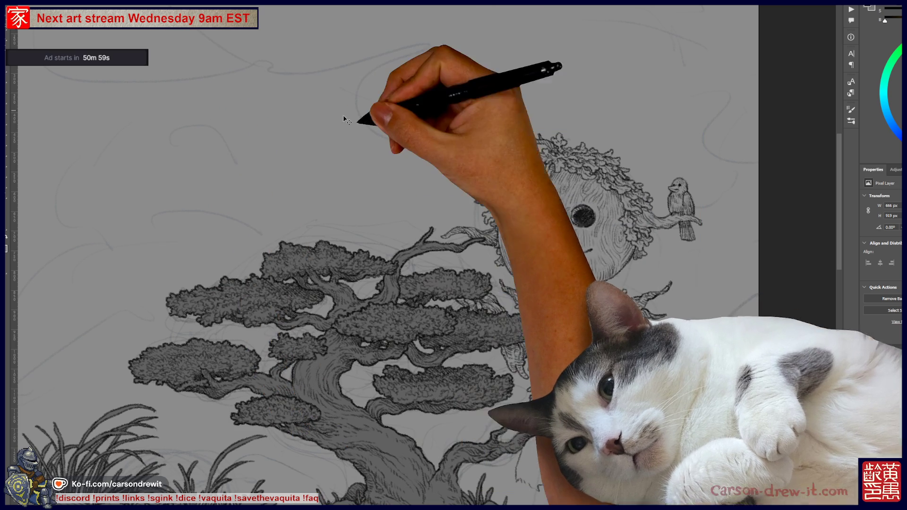
left_click(383, 141)
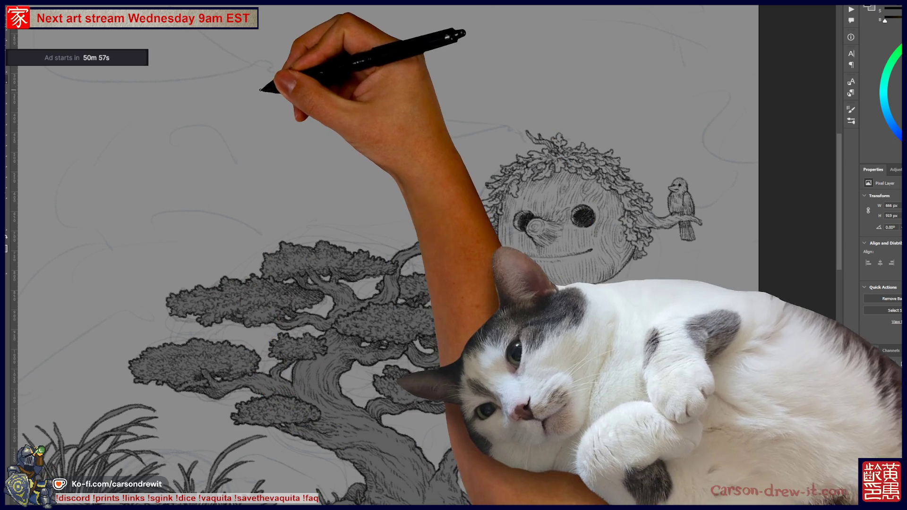
left_click_drag(292, 88, 281, 121)
mouse_move(292, 75)
left_mouse_down()
mouse_move(314, 97)
mouse_move(283, 121)
left_mouse_up()
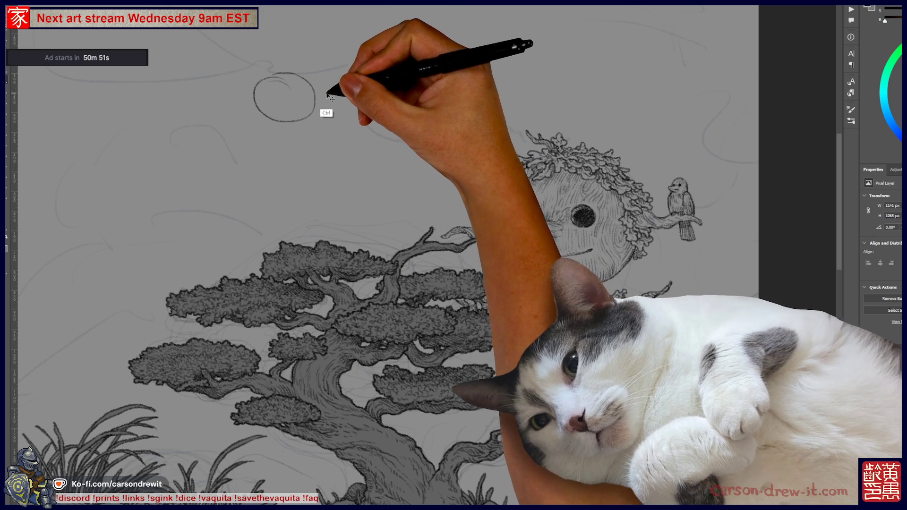
Undo the circle and pencil the first curved strokes of the floating figure in the sky.
key("ctrl+z")
key("ctrl+z")
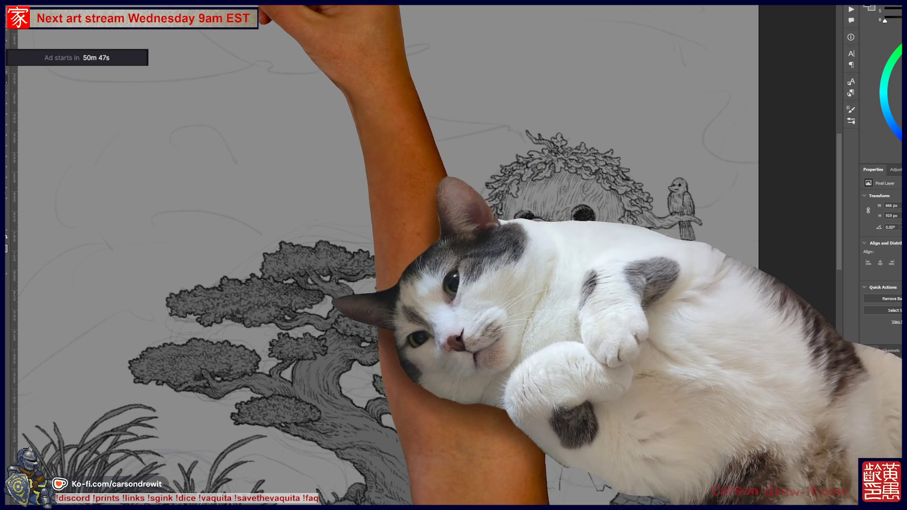
left_click_drag(232, 78, 308, 104)
mouse_move(227, 107)
left_mouse_down()
mouse_move(293, 136)
mouse_move(317, 131)
left_mouse_up()
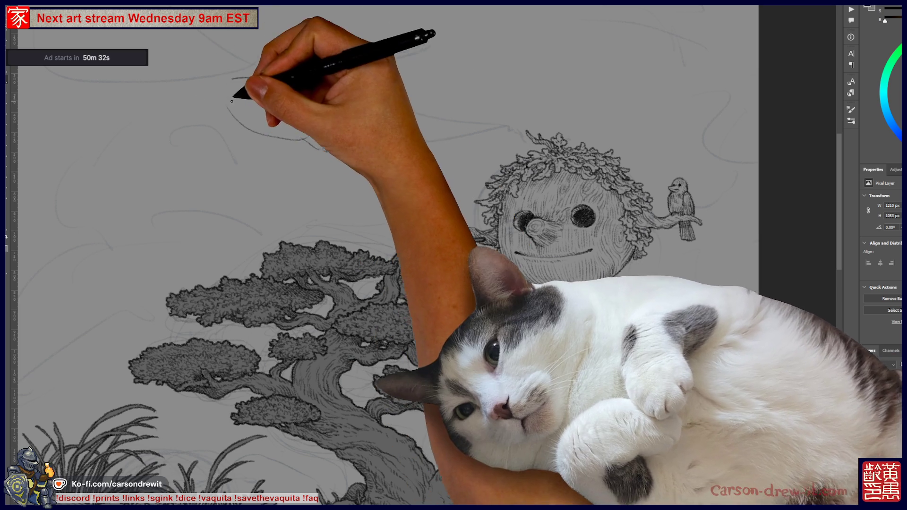
mouse_move(210, 108)
left_mouse_down()
mouse_move(209, 97)
mouse_move(231, 91)
mouse_move(189, 114)
mouse_move(209, 105)
mouse_move(228, 115)
mouse_move(253, 164)
left_mouse_up()
Sketch a hand-like shape reaching across the upper left, and remove the stray ear strokes.
left_click_drag(303, 137, 342, 141)
mouse_move(216, 52)
left_mouse_down()
mouse_move(222, 73)
mouse_move(310, 108)
mouse_move(352, 106)
mouse_move(354, 138)
left_mouse_up()
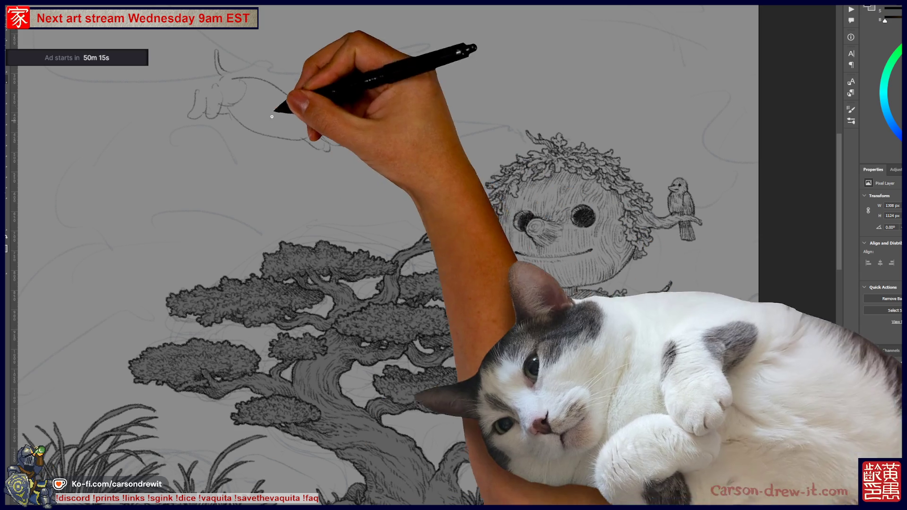
mouse_move(317, 106)
left_mouse_down()
mouse_move(324, 73)
mouse_move(290, 81)
left_mouse_up()
key("ctrl+z")
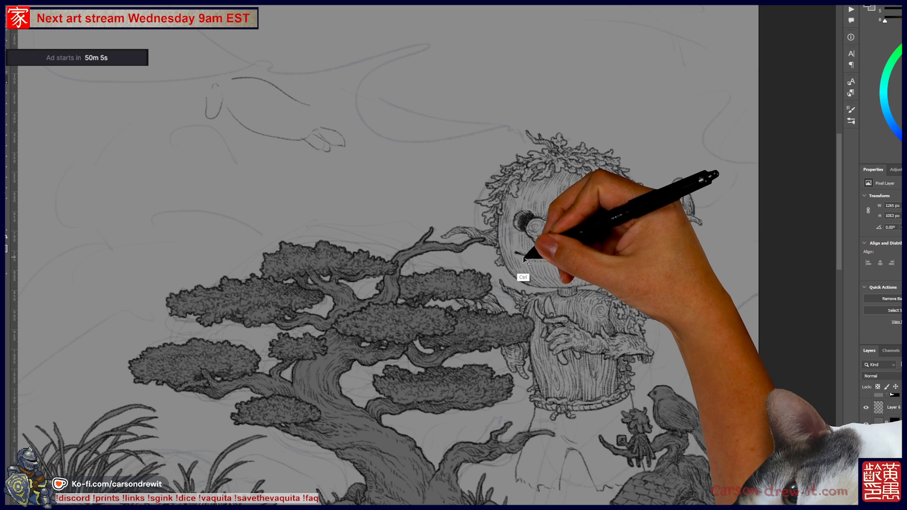
Drop a stray U stroke, restore the wooden figure's head and extend its lower lines downward.
key("ctrl+z")
key("ctrl+z")
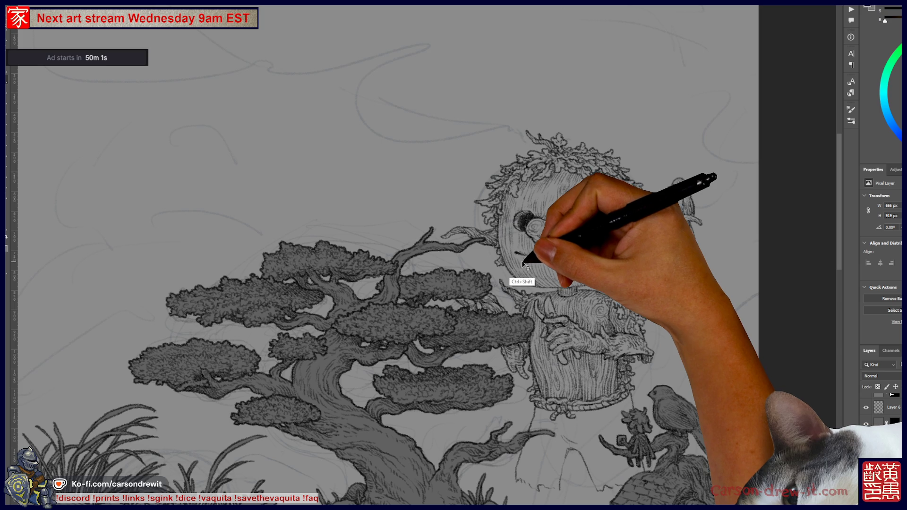
mouse_move(521, 262)
left_mouse_down()
mouse_move(522, 119)
mouse_move(466, 167)
mouse_move(449, 205)
left_mouse_up()
key("ctrl+z")
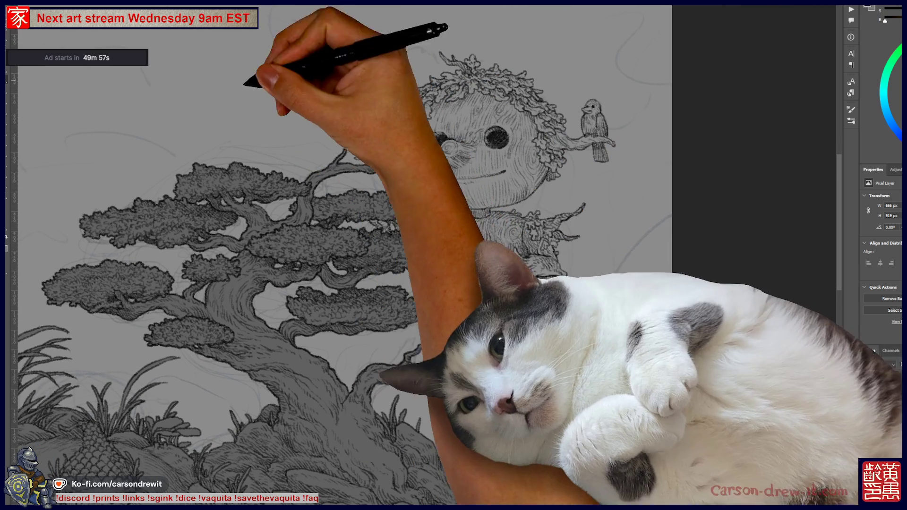
key("ctrl+shift+z")
scroll(385, 243, "down", 2)
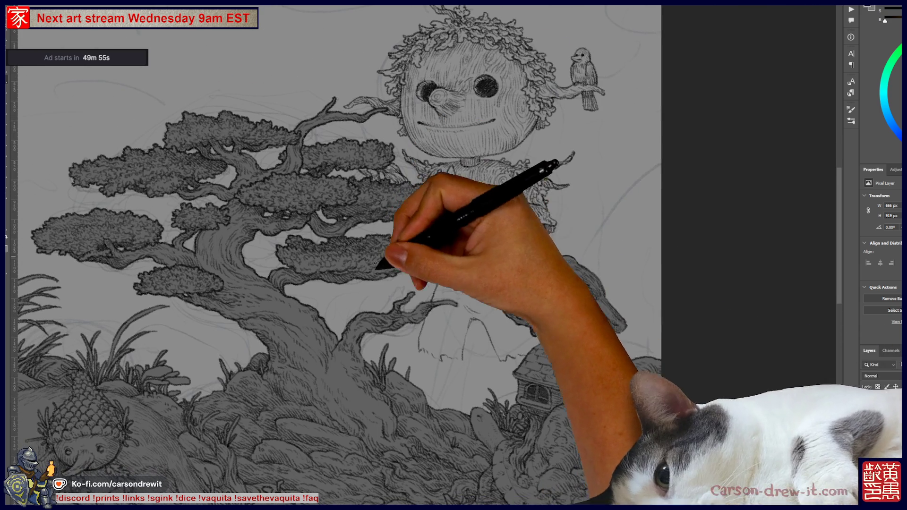
left_click_drag(426, 362, 444, 399)
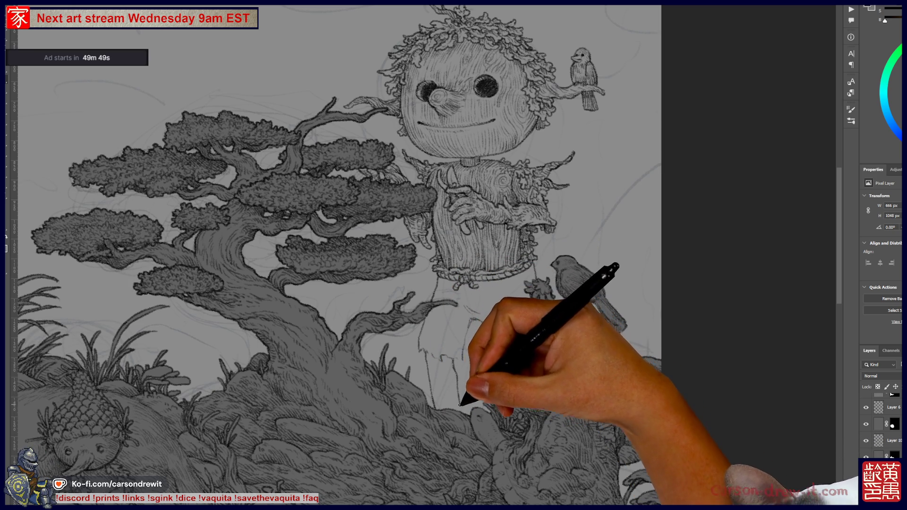
scroll(515, 384, "up", 3)
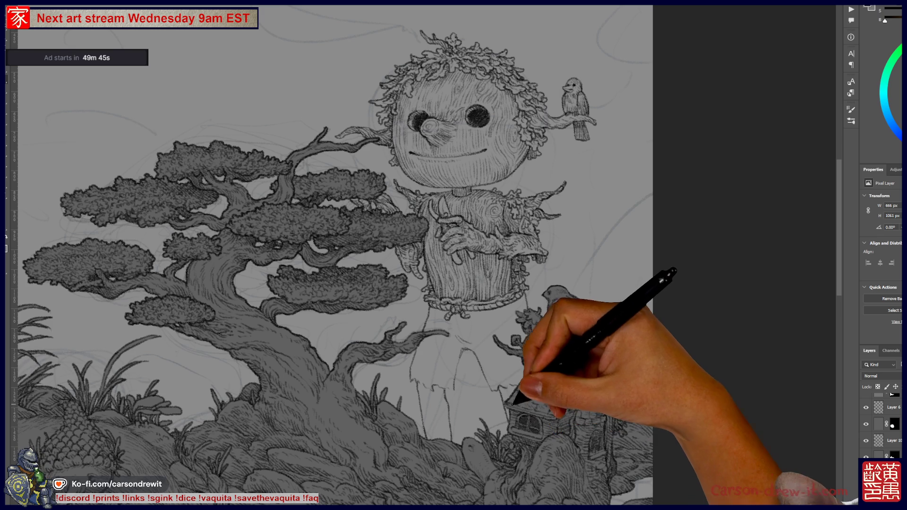
Sketch a diamond kite outline with its trailing string in the sky above the tree.
key("ctrl")
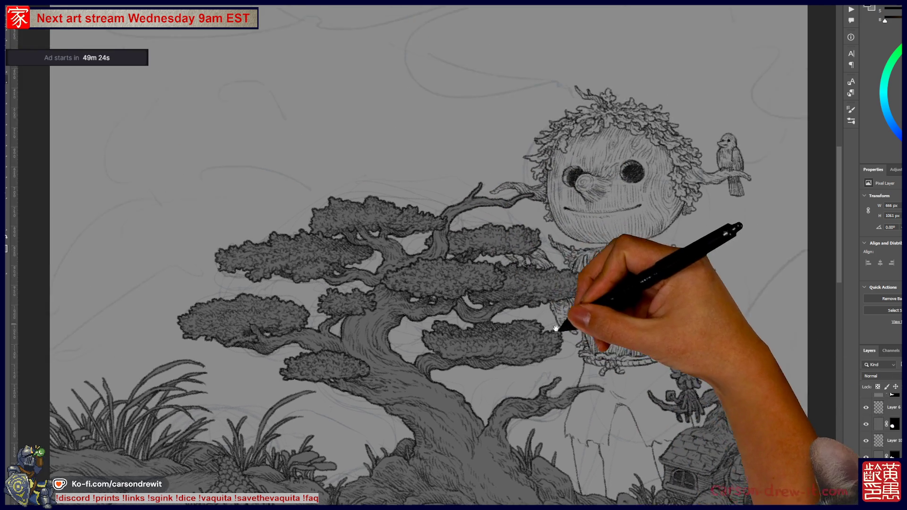
mouse_move(298, 156)
left_mouse_down()
mouse_move(462, 219)
mouse_move(411, 151)
left_mouse_up()
mouse_move(349, 93)
left_mouse_down()
mouse_move(359, 114)
mouse_move(384, 87)
mouse_move(393, 111)
left_mouse_up()
mouse_move(394, 111)
left_mouse_down()
mouse_move(359, 113)
mouse_move(411, 113)
mouse_move(433, 137)
left_mouse_up()
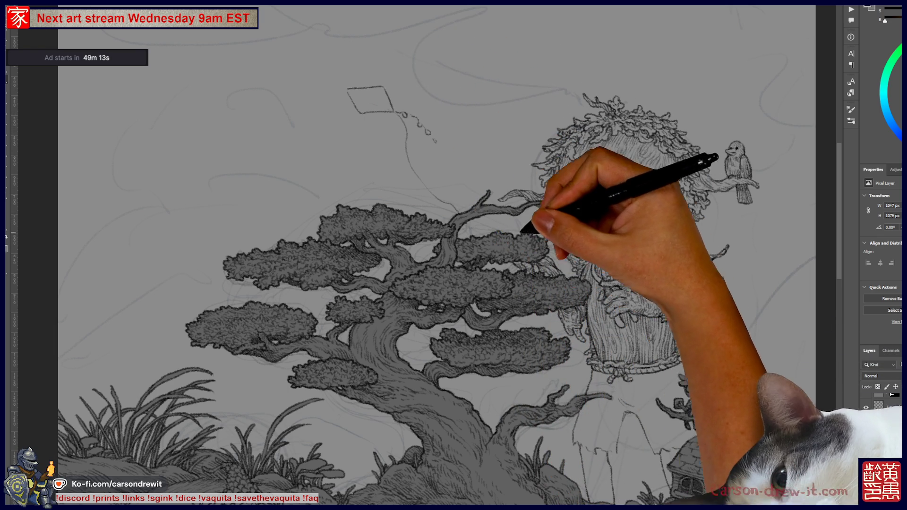
Rework the small waving figure on the branch beside the giant's head.
mouse_move(433, 254)
left_mouse_down()
mouse_move(537, 208)
mouse_move(588, 158)
mouse_move(399, 202)
mouse_move(375, 247)
mouse_move(381, 242)
left_mouse_up()
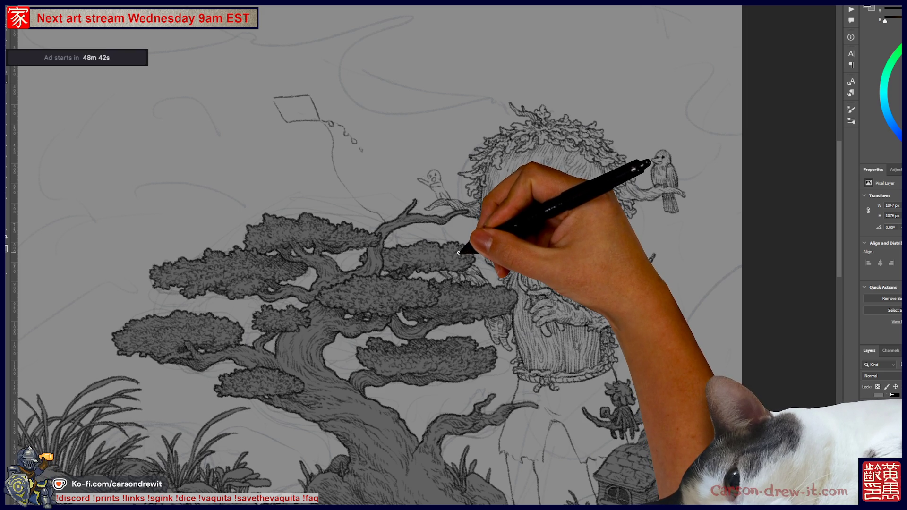
mouse_move(444, 199)
left_mouse_down("ctrl")
mouse_move(420, 141)
mouse_move(428, 168)
left_mouse_up("ctrl")
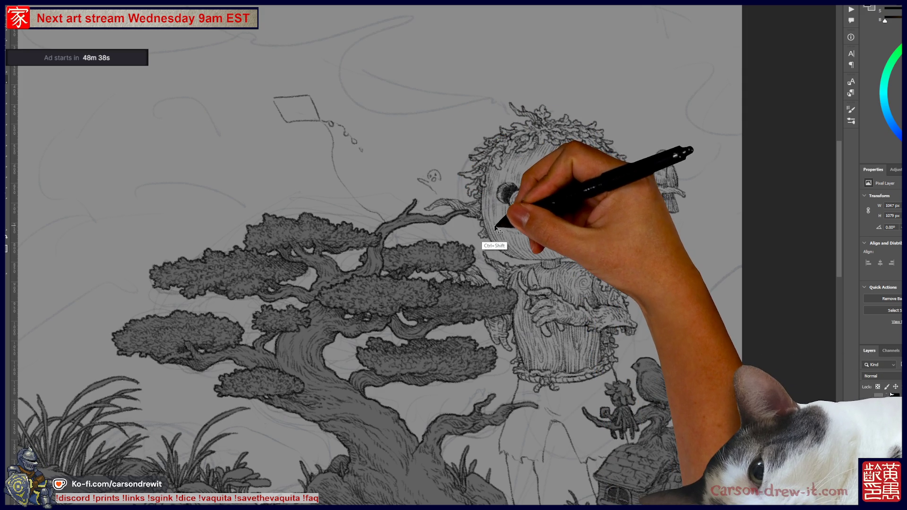
mouse_move(480, 212)
left_mouse_down()
mouse_move(460, 172)
mouse_move(388, 99)
left_mouse_up()
Look over the giant's body, then switch to the tarot-card artwork document.
left_click_drag(432, 181, 428, 197)
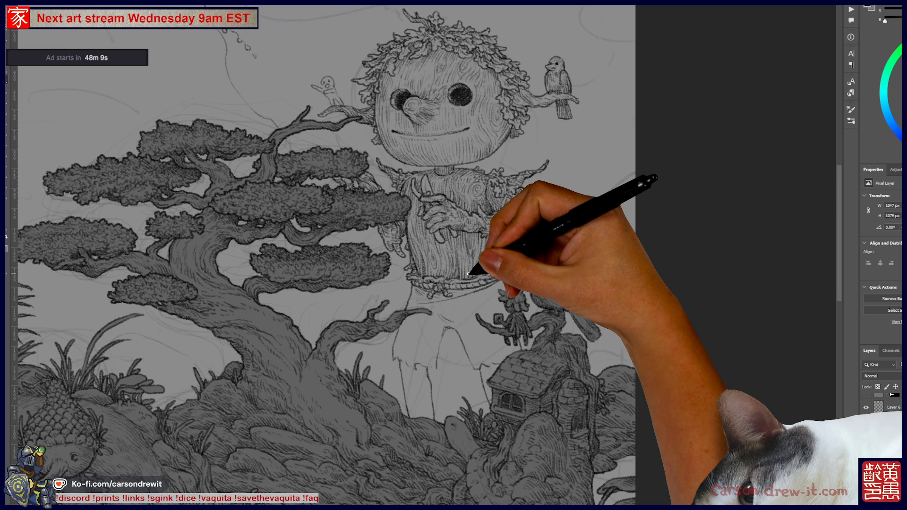
scroll(473, 269, "up", 2)
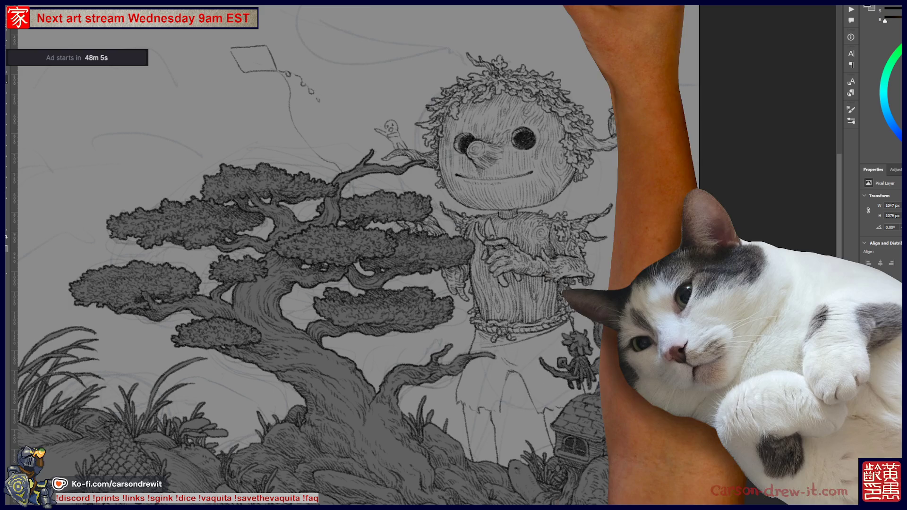
key("ctrl+Tab")
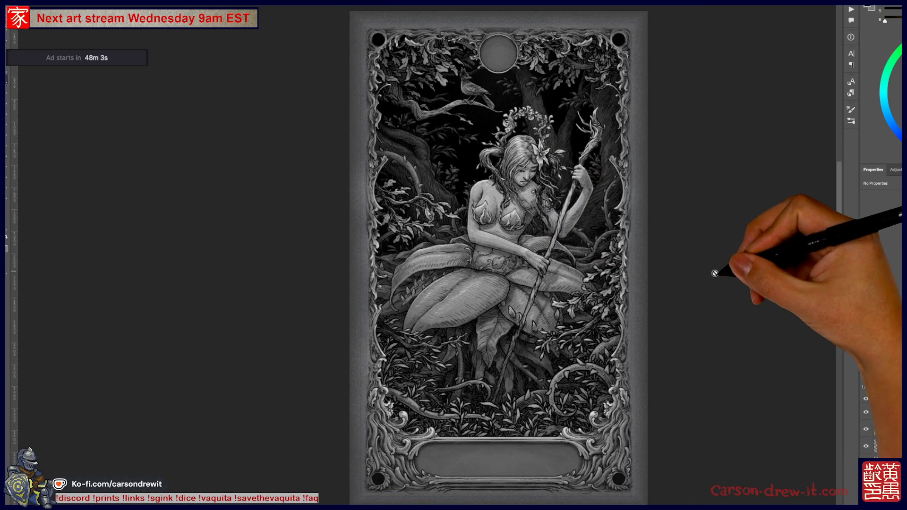
key("ctrl+plus")
left_click_drag(681, 295, 628, 316)
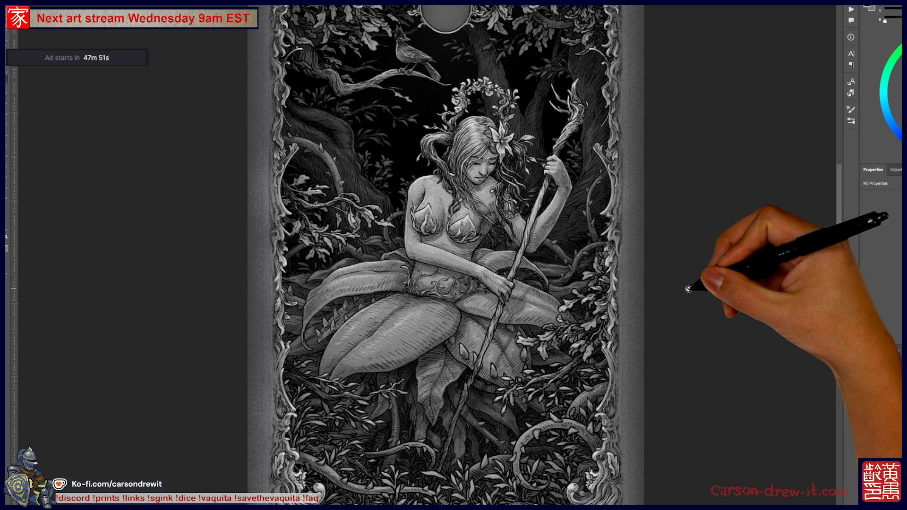
left_click_drag(662, 328, 665, 332)
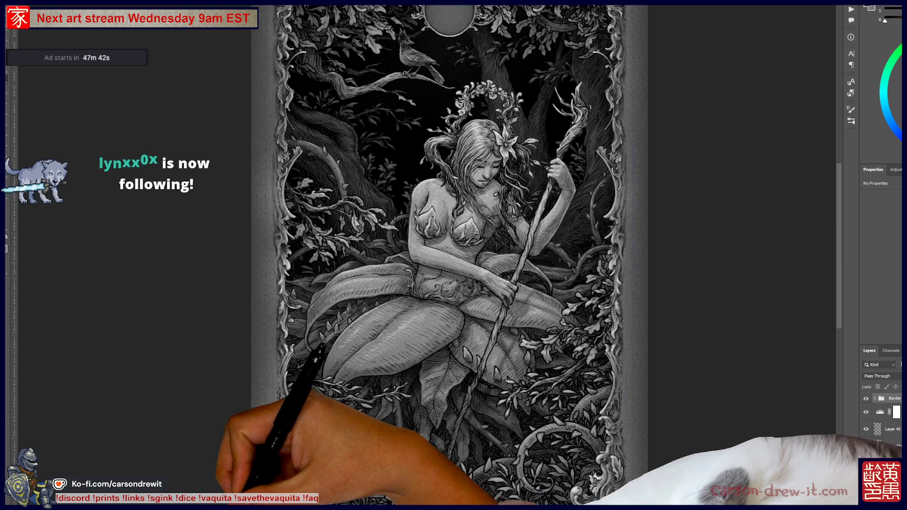
key("alt+Tab")
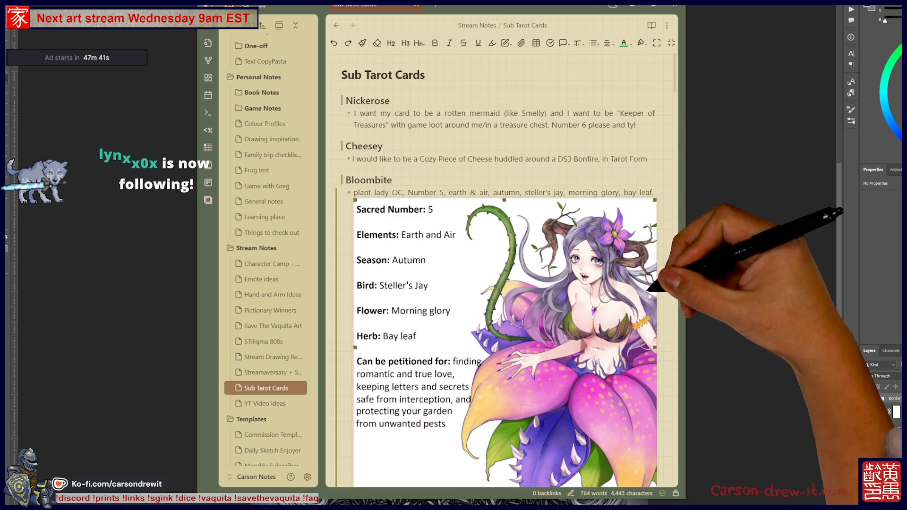
scroll(617, 227, "down", 3)
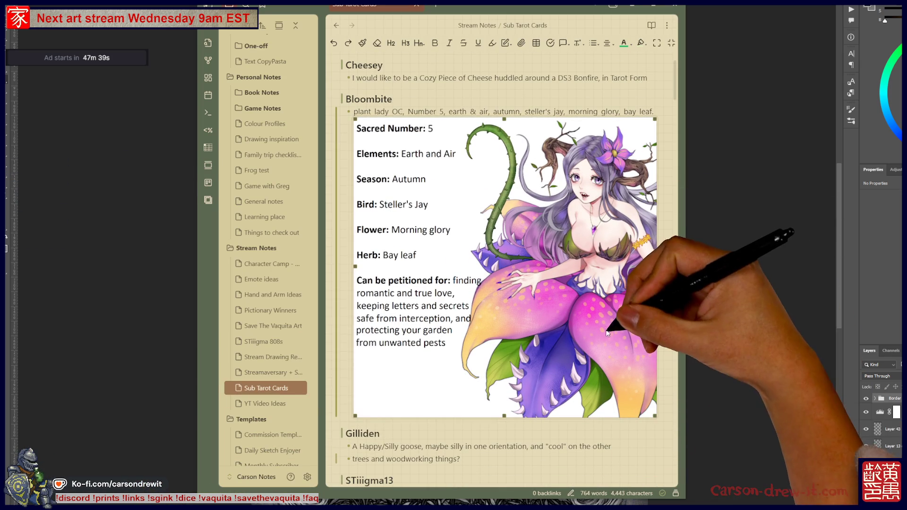
left_click(739, 352)
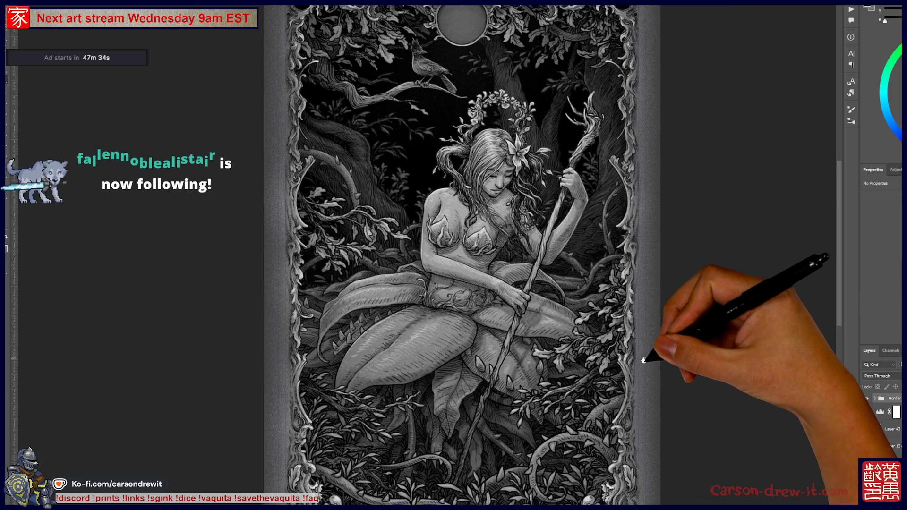
Cycle past the bonsai illustration to bring up the Pictionary SCORES canvas.
mouse_move(647, 355)
left_mouse_down()
mouse_move(617, 374)
mouse_move(607, 364)
mouse_move(599, 285)
left_mouse_up()
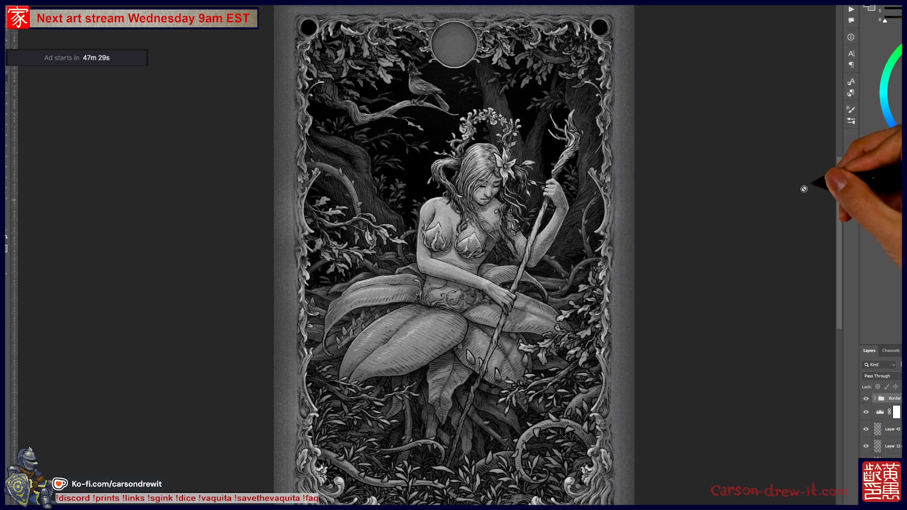
key("ctrl+Tab")
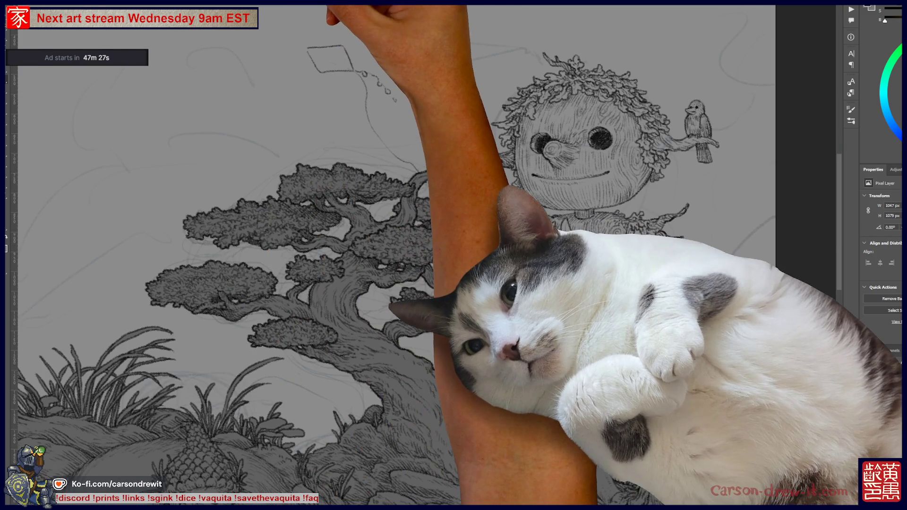
key("ctrl+Tab")
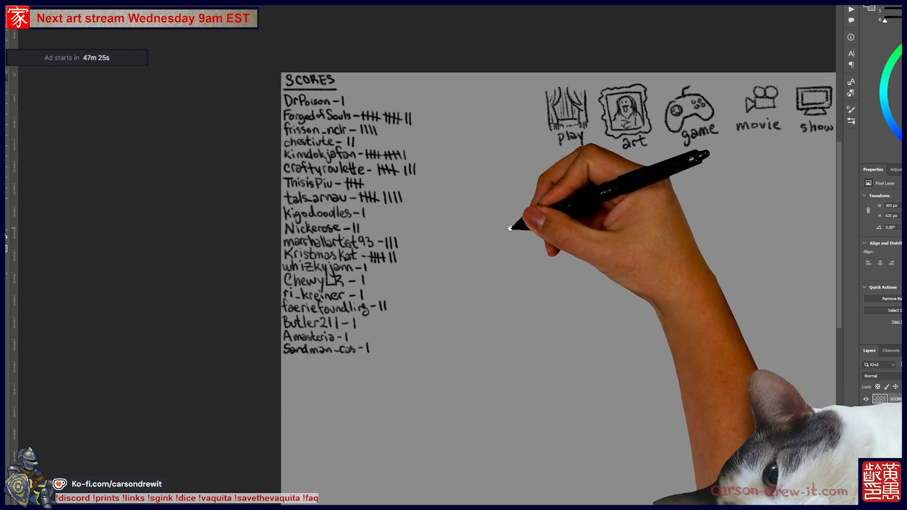
Look over the Pictionary category icons and SCORES list, then return to the bonsai illustration.
mouse_move(561, 244)
left_mouse_down()
mouse_move(202, 290)
mouse_move(267, 243)
left_mouse_up()
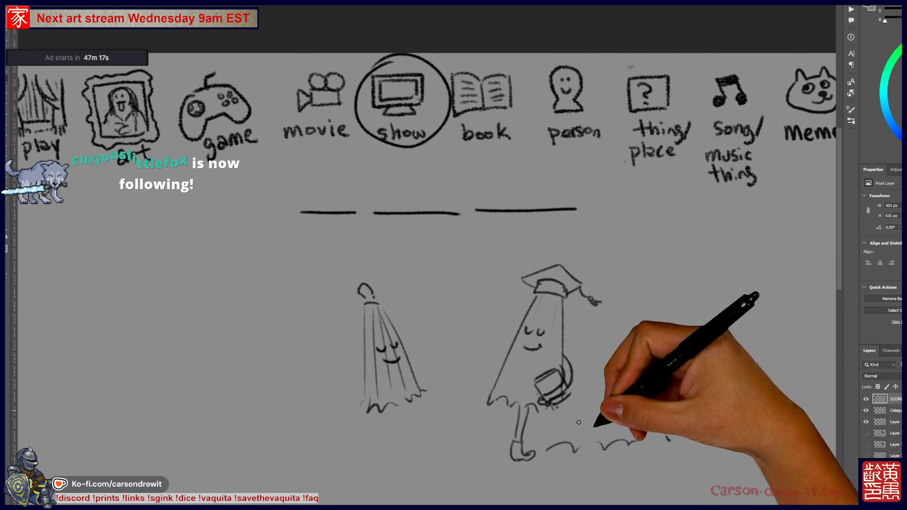
key("ctrl+minus")
mouse_move(708, 382)
left_mouse_down()
mouse_move(415, 430)
mouse_move(531, 377)
left_mouse_up()
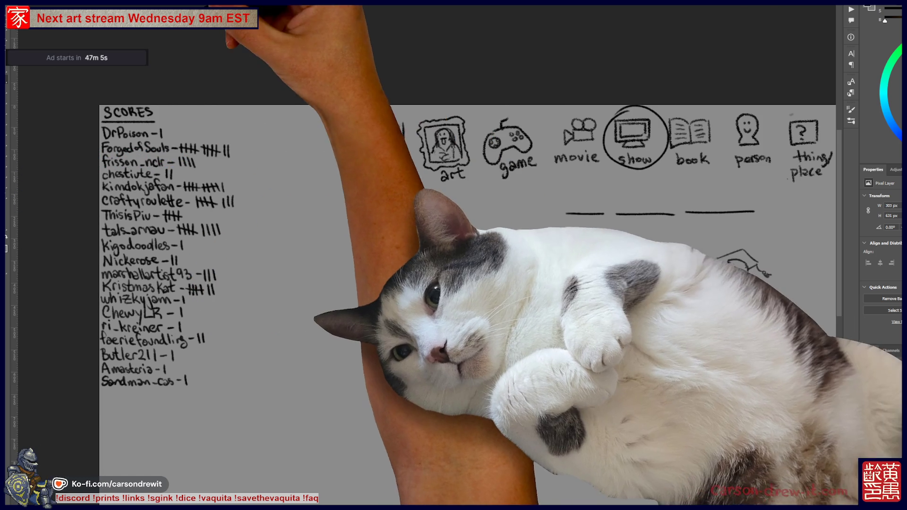
key("ctrl+Tab")
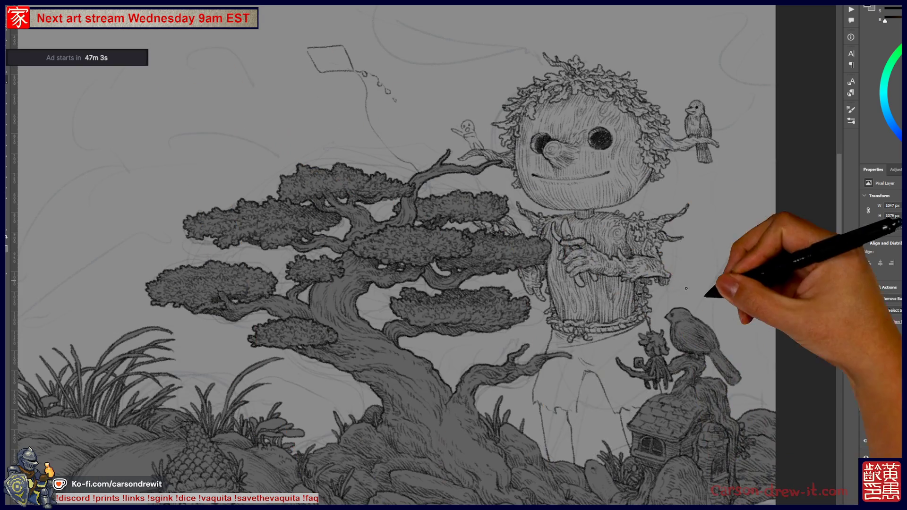
mouse_move(721, 309)
left_mouse_down()
mouse_move(687, 310)
mouse_move(652, 390)
left_mouse_up()
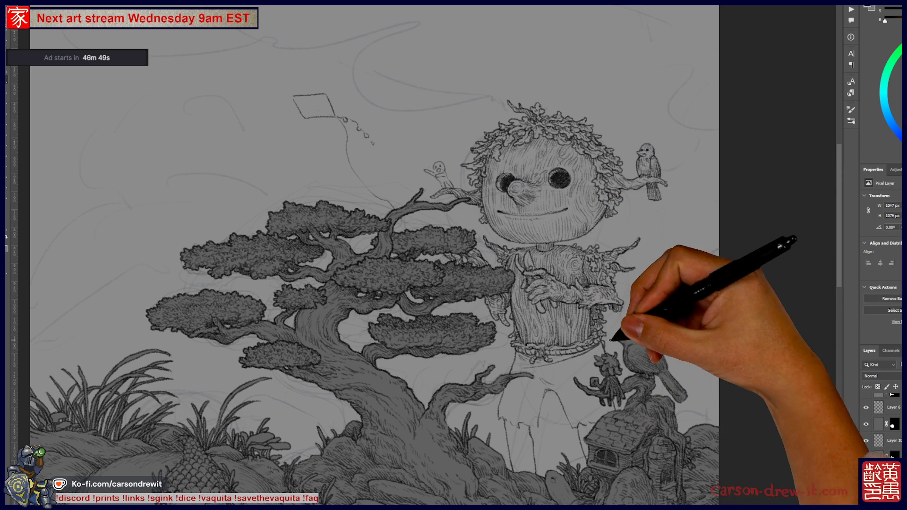
left_click_drag(457, 400, 504, 376)
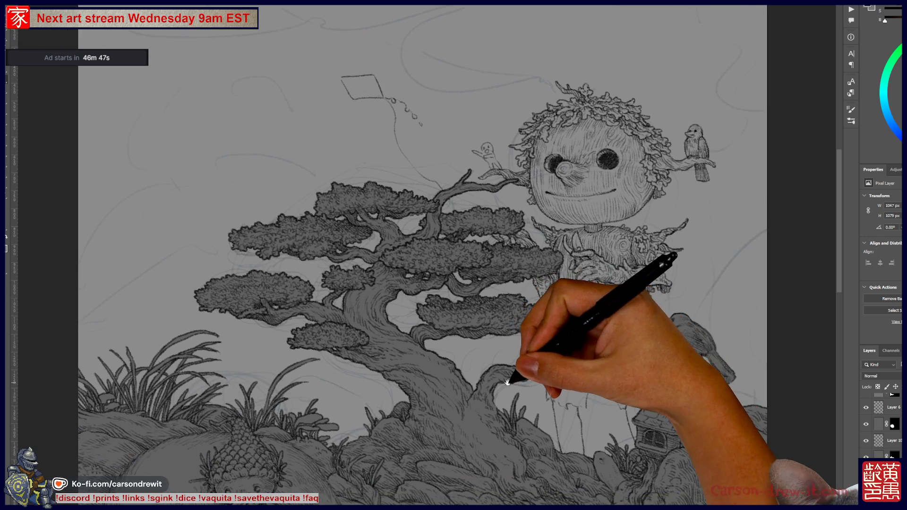
left_click_drag(554, 462, 562, 301)
key("ctrl+plus")
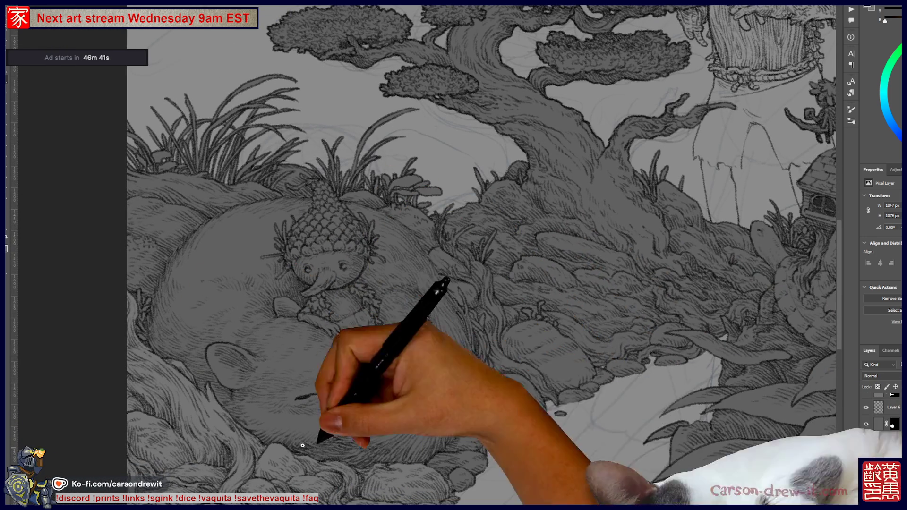
mouse_move(551, 367)
left_mouse_down()
mouse_move(304, 395)
mouse_move(271, 421)
left_mouse_up()
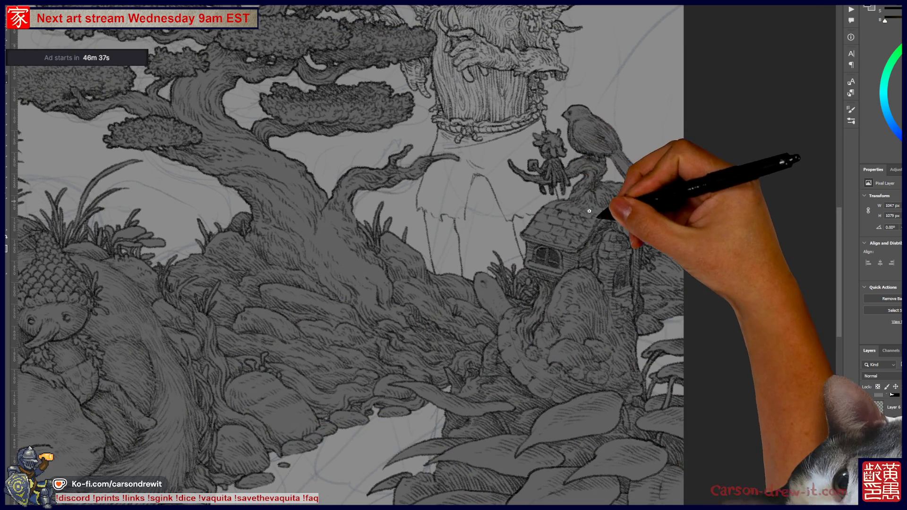
mouse_move(535, 155)
left_mouse_down()
mouse_move(551, 259)
mouse_move(519, 286)
mouse_move(531, 307)
mouse_move(542, 299)
mouse_move(531, 296)
mouse_move(523, 370)
left_mouse_up()
mouse_move(536, 334)
left_mouse_down()
mouse_move(553, 326)
mouse_move(530, 391)
mouse_move(713, 429)
left_mouse_up()
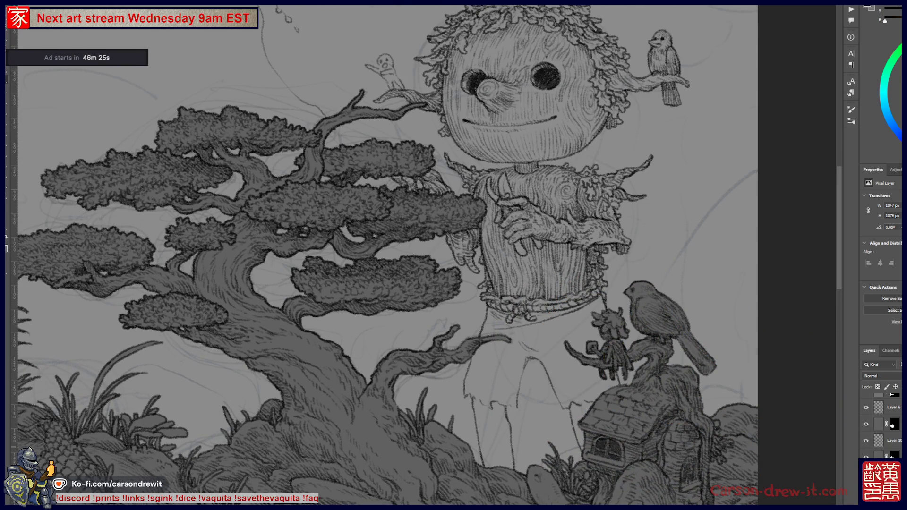
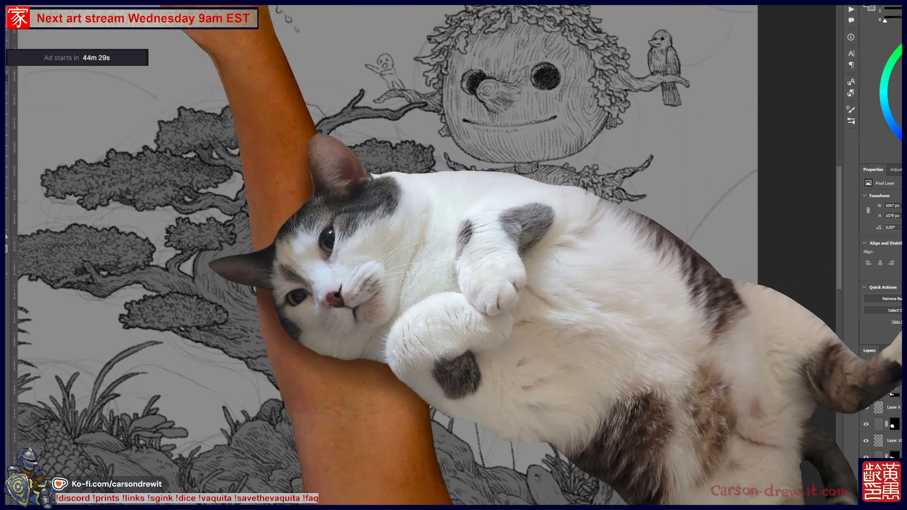
Reopen the vaquita coral-reef illustration from recent files and frame the whole artwork in view.
key("alt+f")
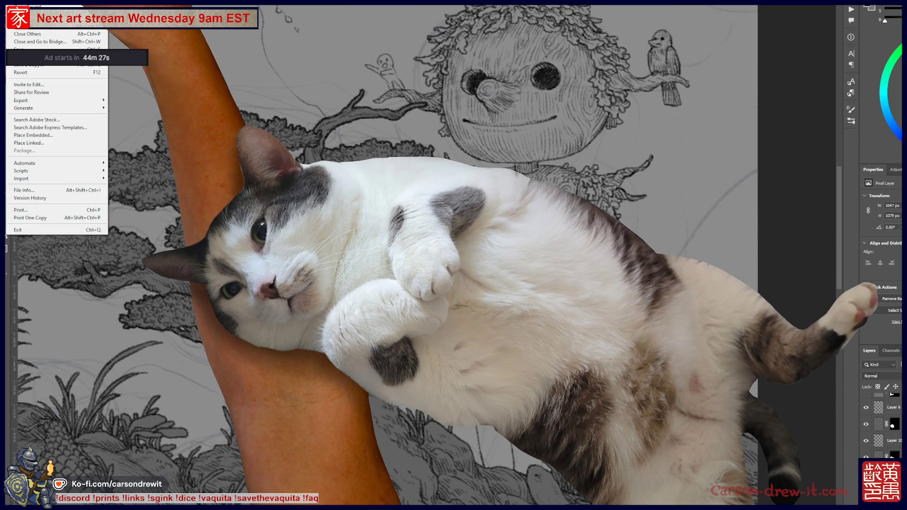
key("t")
key("Return")
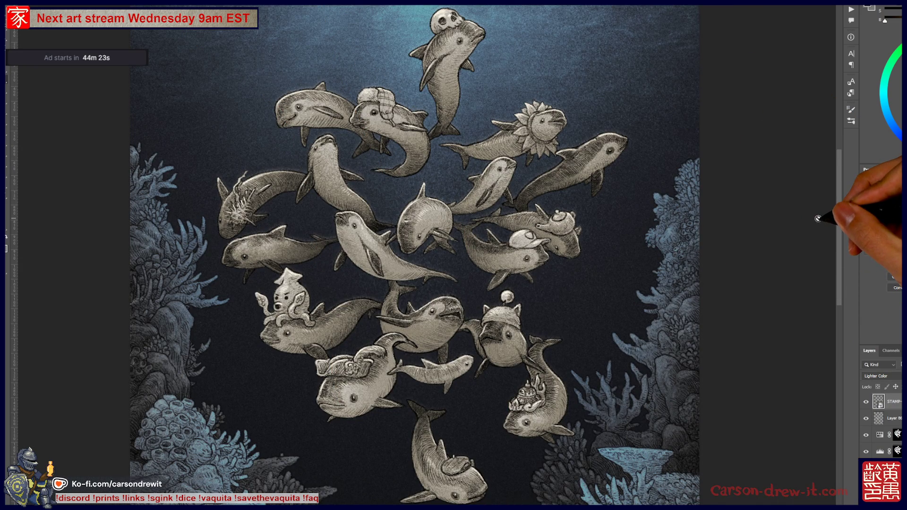
left_click_drag(822, 177, 796, 175)
mouse_move(725, 198)
left_mouse_down()
mouse_move(704, 196)
mouse_move(678, 247)
mouse_move(581, 308)
mouse_move(694, 281)
left_mouse_up()
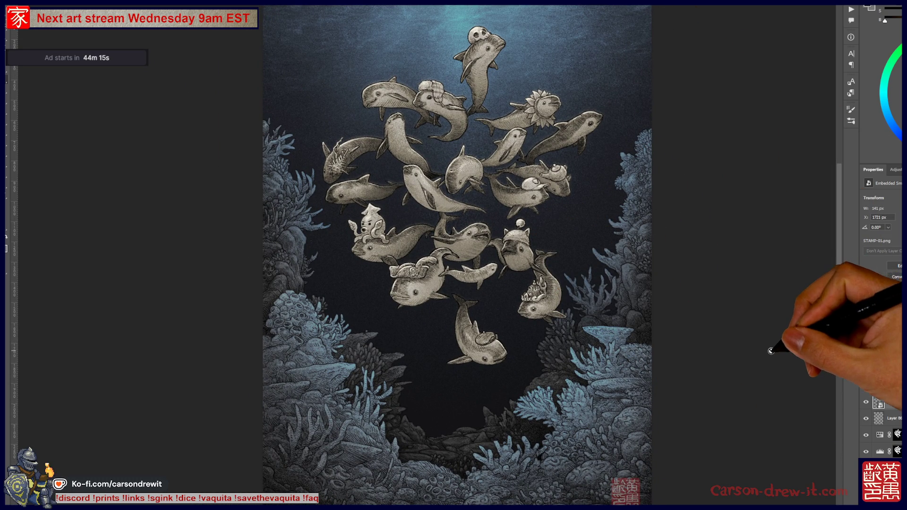
left_click_drag(761, 342, 765, 348)
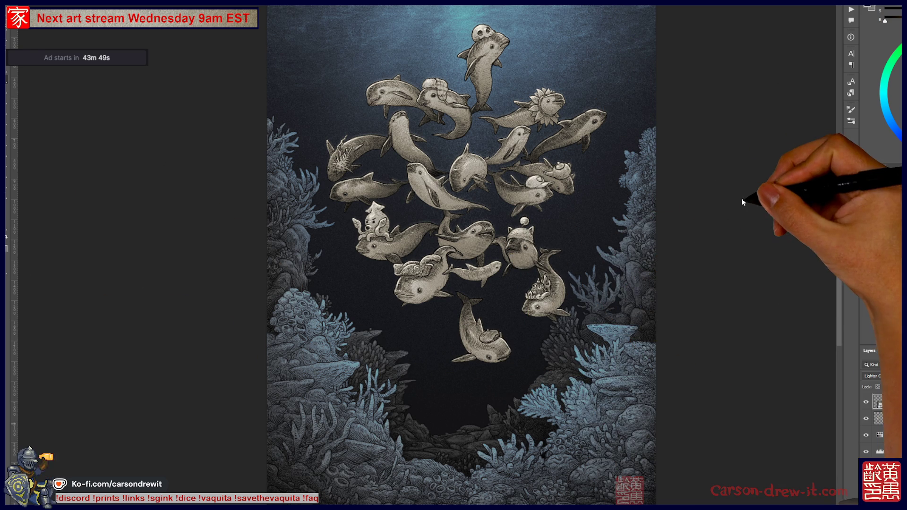
scroll(755, 220, "down", 1)
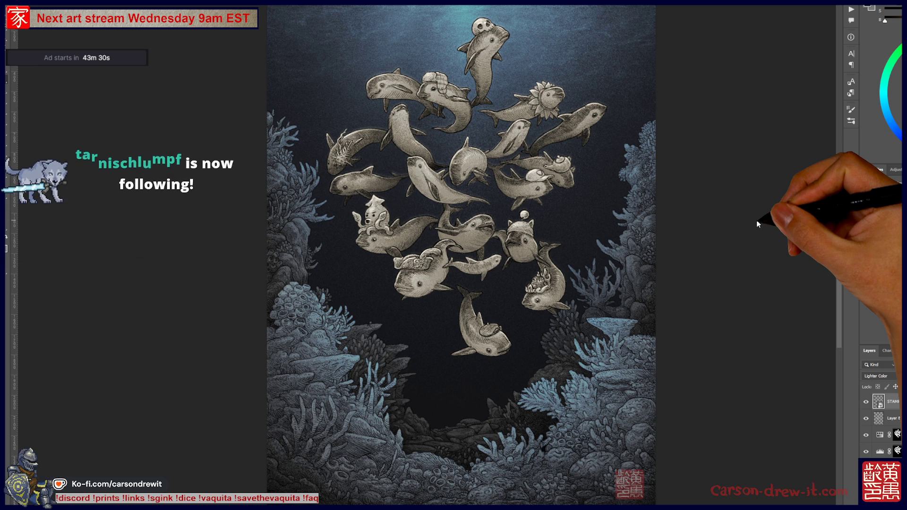
scroll(752, 216, "up", 2)
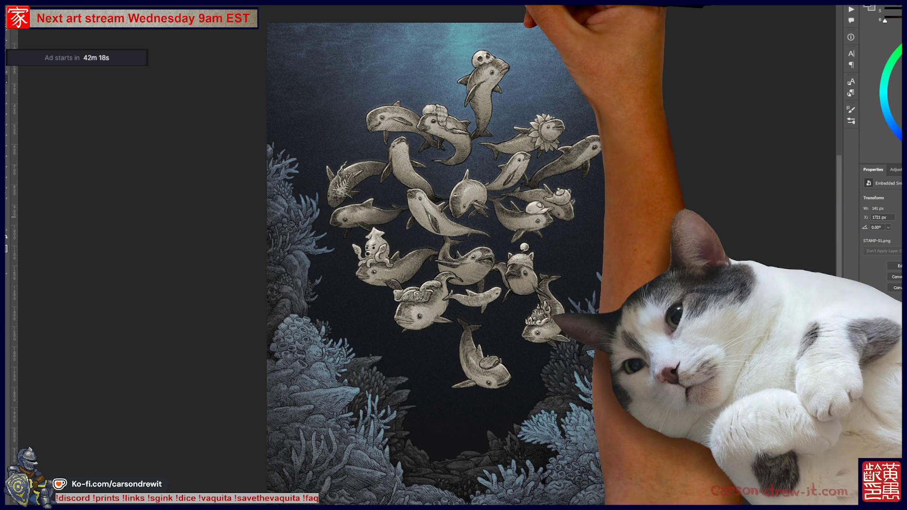
Fit the scarecrow document in view, then show the Ko-fi listing's black-and-white line-art image.
key("ctrl+Tab")
key("ctrl+0")
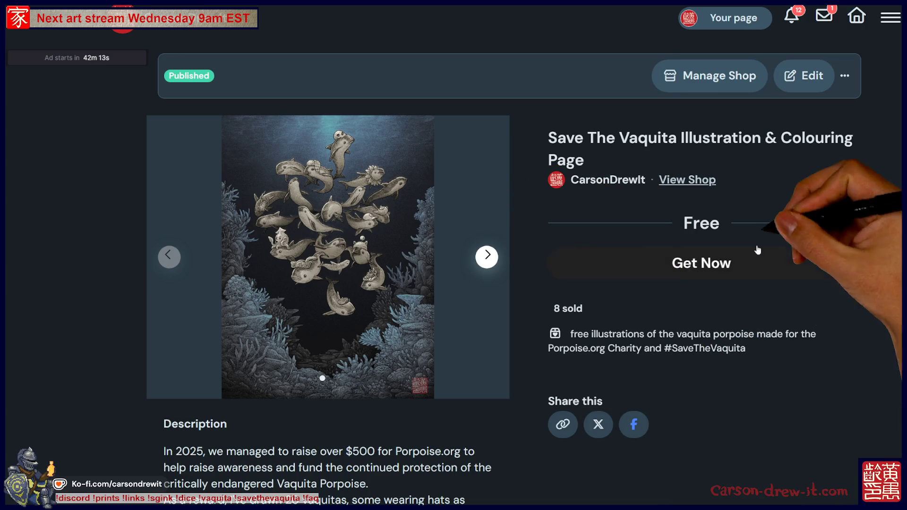
scroll(806, 316, "down", 5)
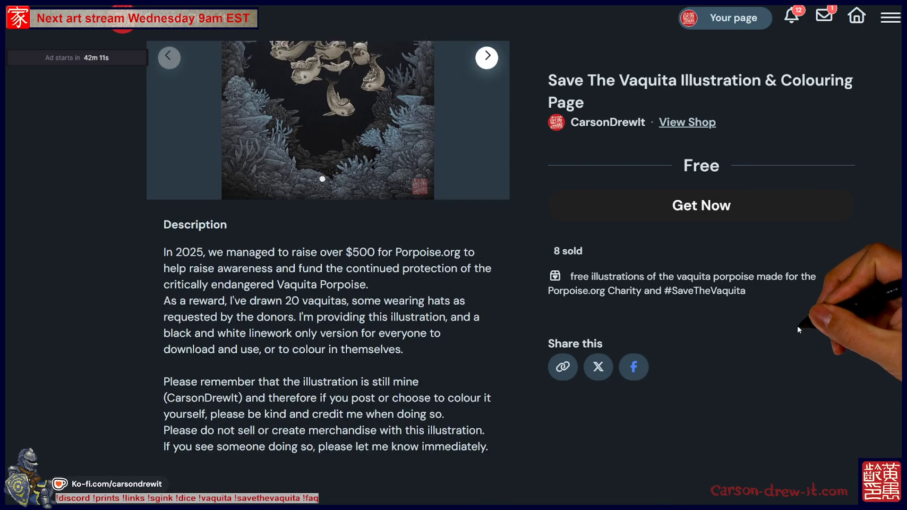
scroll(468, 342, "up", 5)
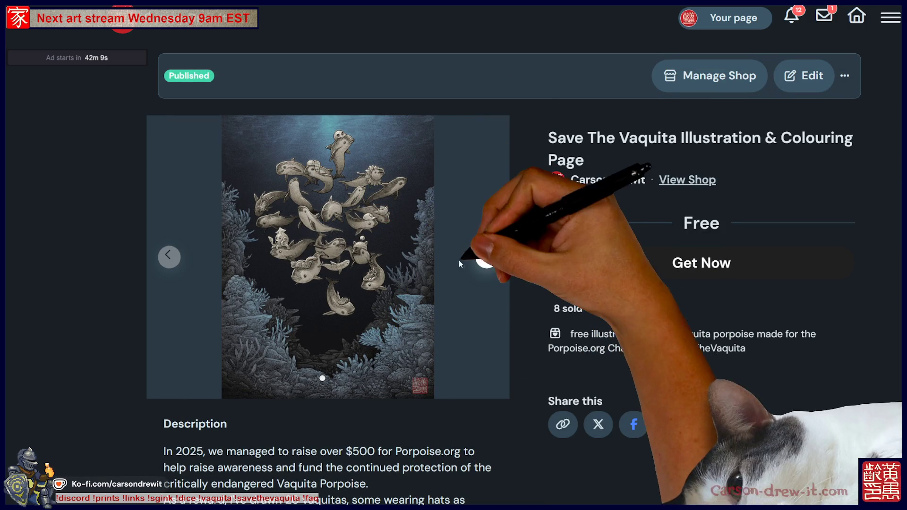
left_click(486, 257)
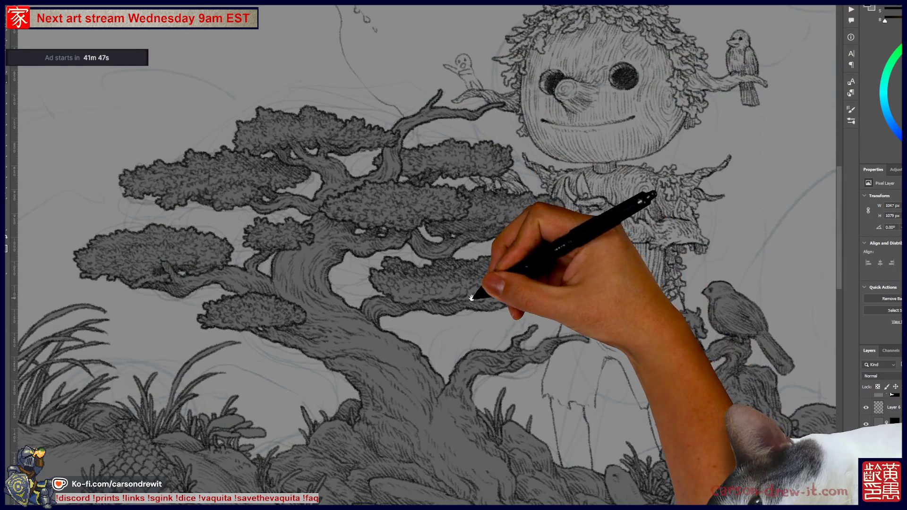
Zoom out to frame the scarecrow with the little house, and darken the bonsai branch shading.
key("ctrl+minus")
left_click_drag(529, 397, 499, 329)
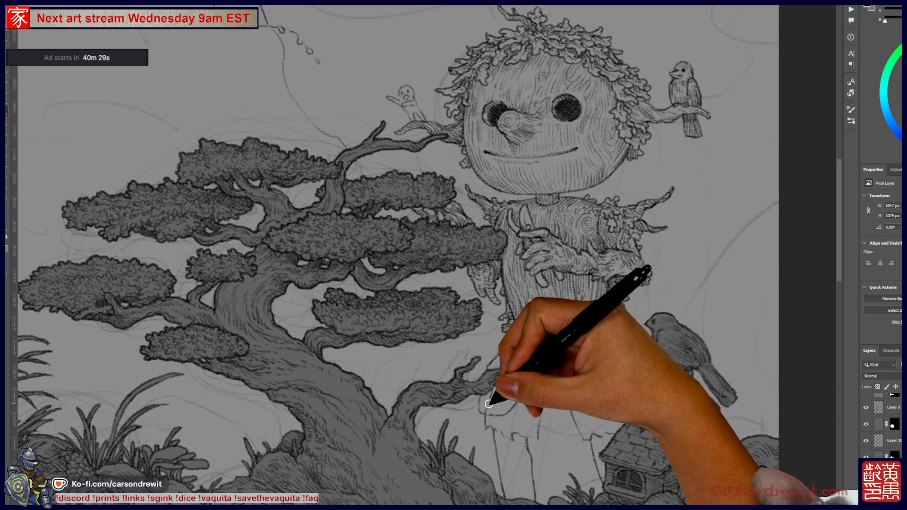
left_click_drag(497, 377, 506, 365)
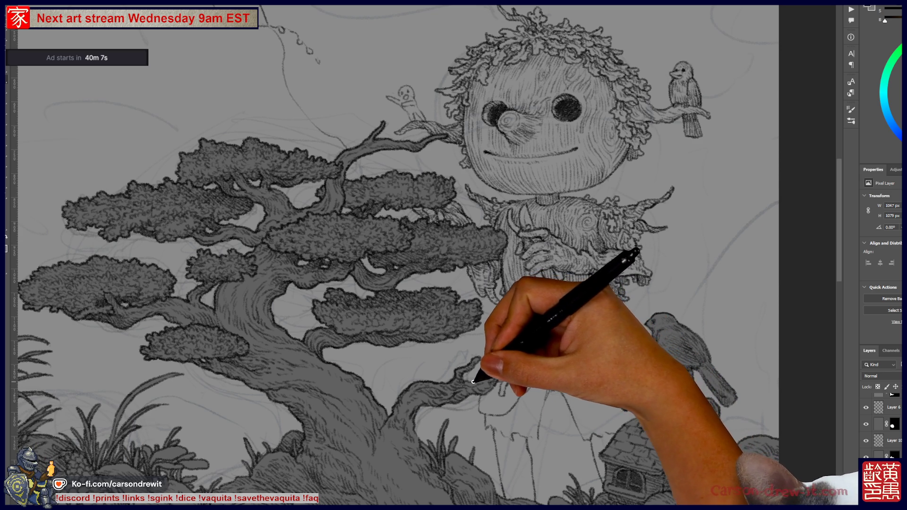
Move the browser window showing the pink elf-and-fairy illustration out of the way.
key("ctrl")
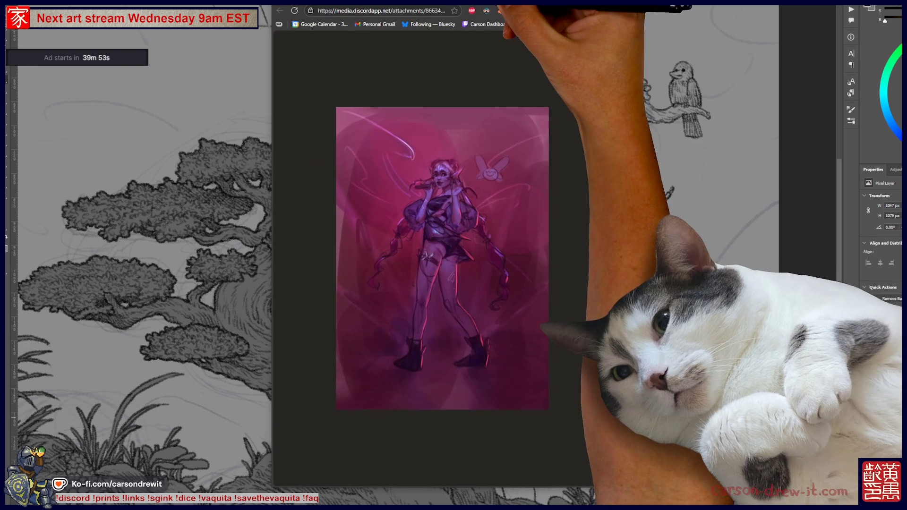
mouse_move(500, 6)
left_mouse_down()
mouse_move(543, 78)
mouse_move(400, 30)
left_mouse_up()
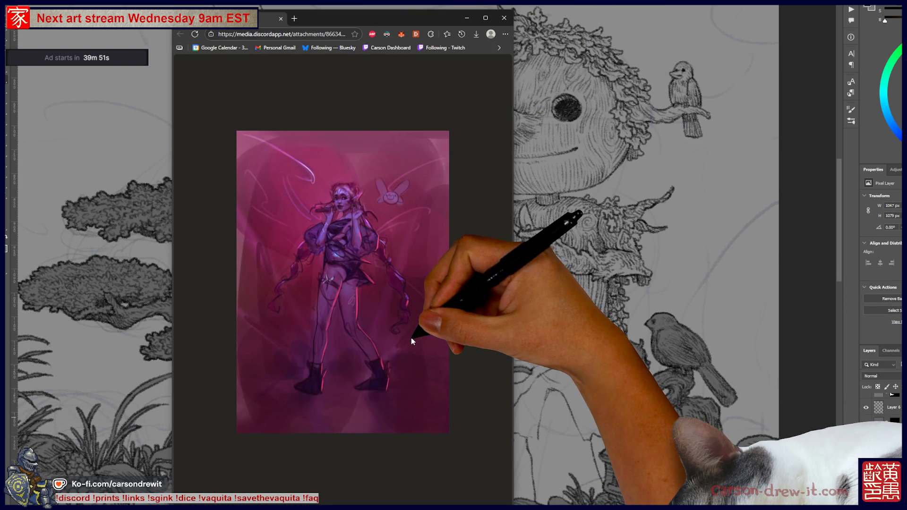
Widen the browser window to view the spooky portrait grid, then close it.
scroll(410, 338, "up", 3)
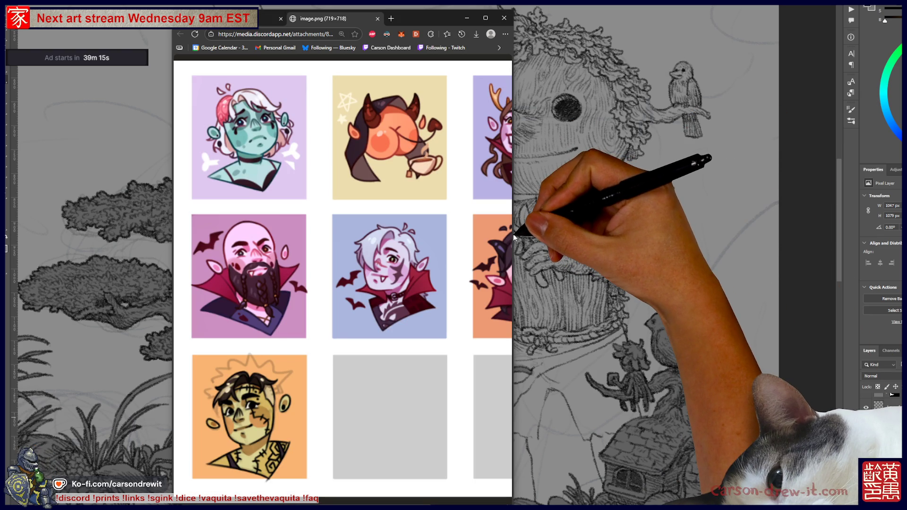
left_click_drag(513, 232, 713, 229)
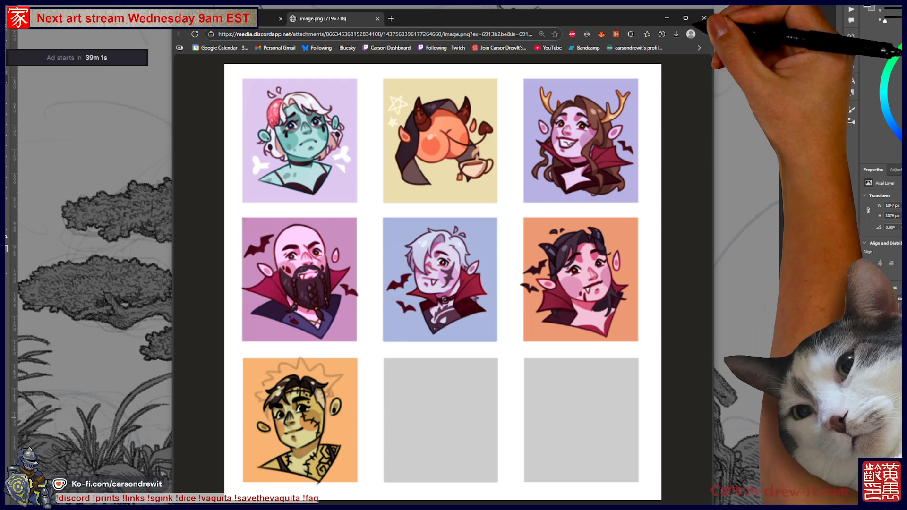
left_click(704, 19)
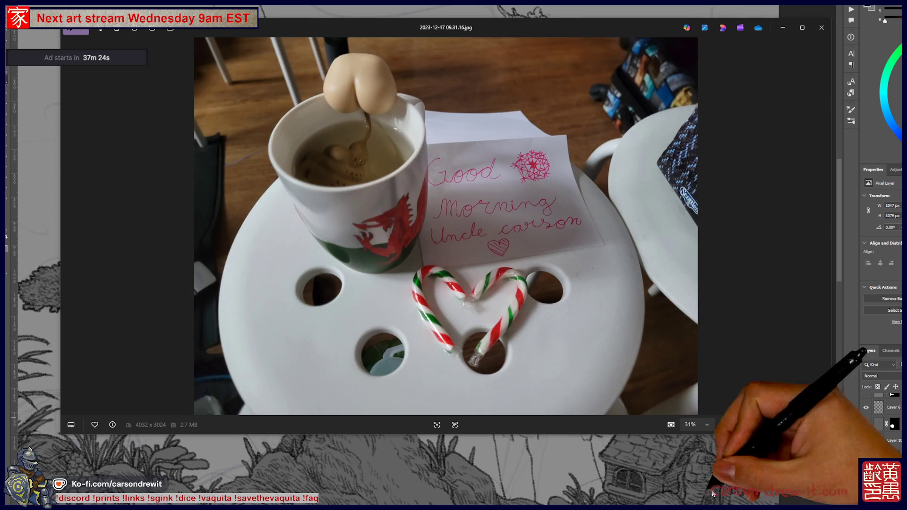
Enlarge the Photos viewer and step back to the dragon-mug photo 2023-12-17 09.31.16.jpg.
left_click_drag(667, 436, 666, 508)
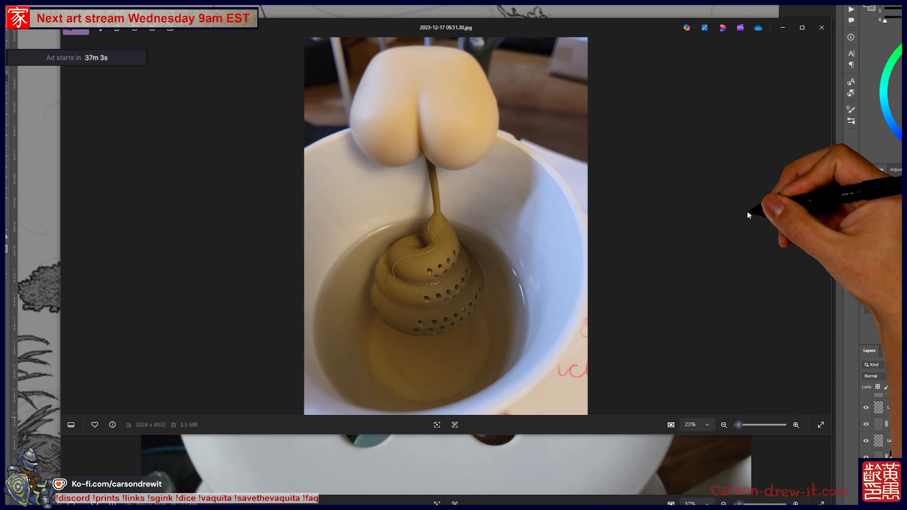
key("Left")
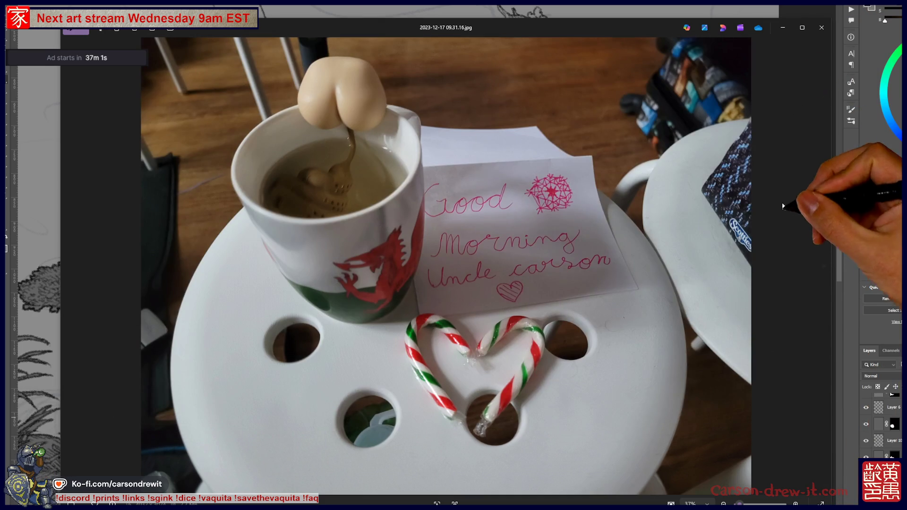
Close the Windows Photos viewer to uncover the Poop Café search results.
left_click(821, 27)
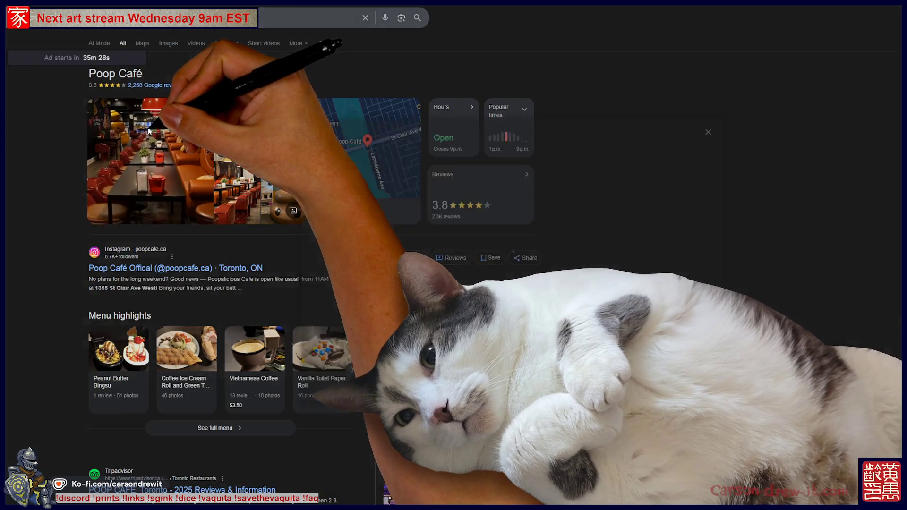
Open the Poop Café photo gallery and view the giant smiling poop sculpture photo.
left_click(159, 140)
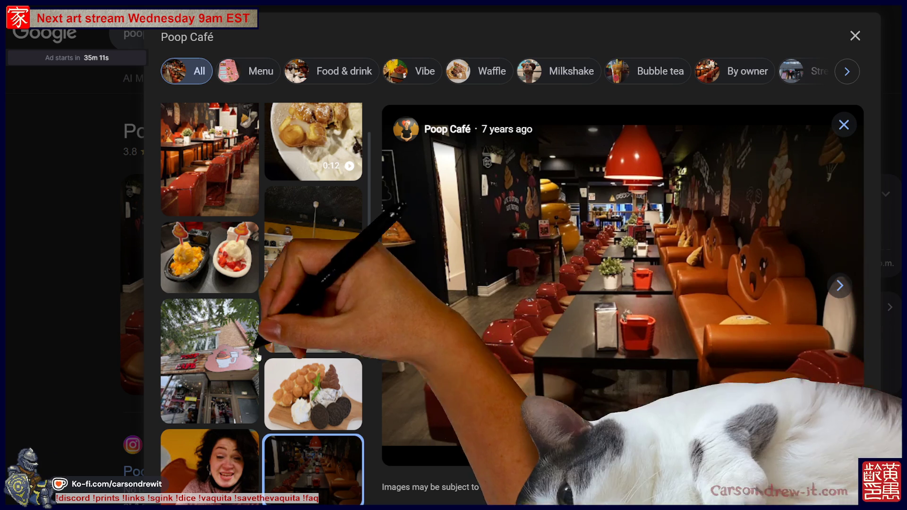
left_click(313, 269)
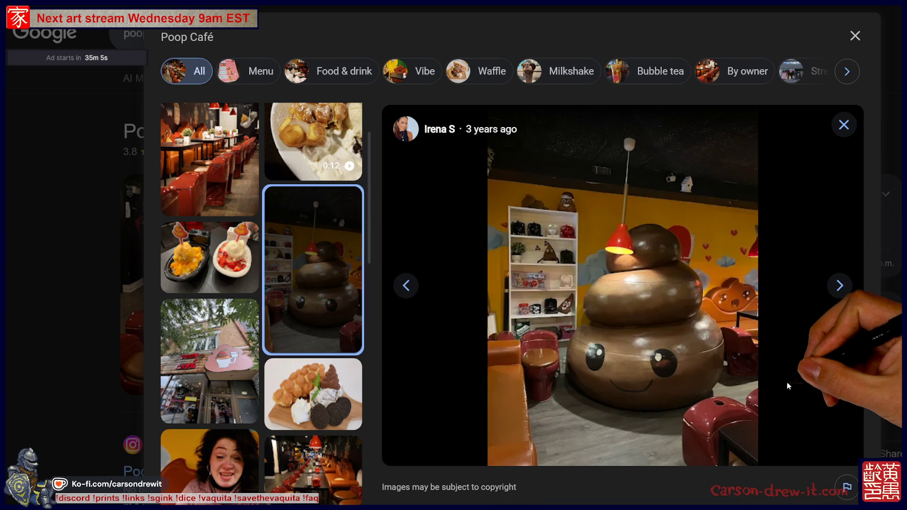
Browse Poop Café photos: waffle dessert, toilet-bowl desserts, black cups, toilet-cup coffee, restroom clock wall.
left_click(314, 393)
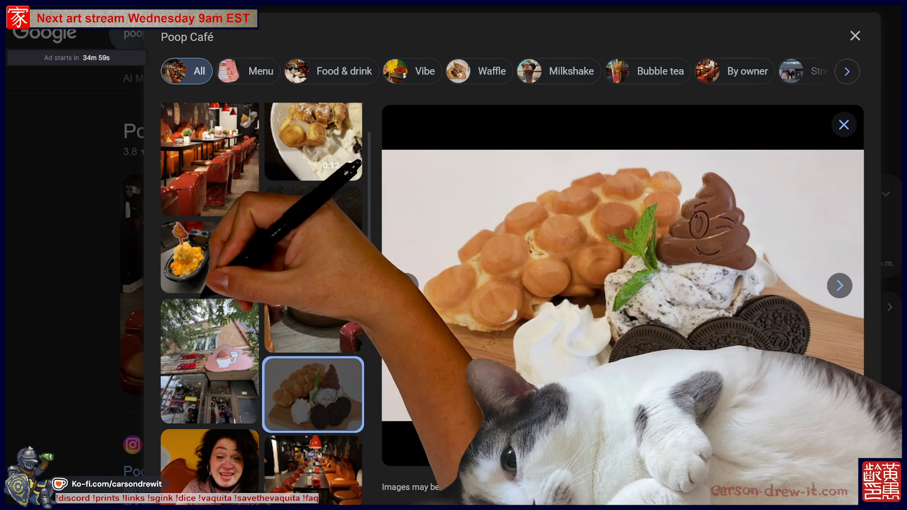
left_click(209, 257)
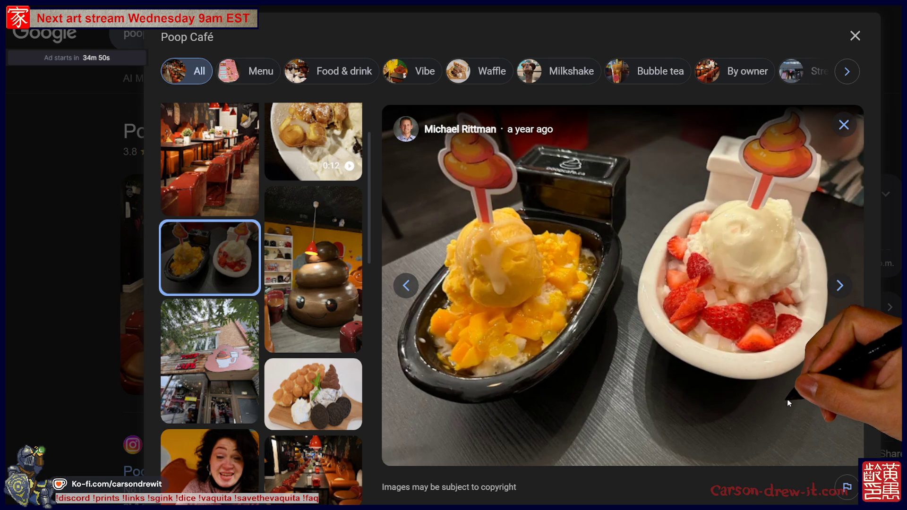
scroll(312, 444, "down", 4)
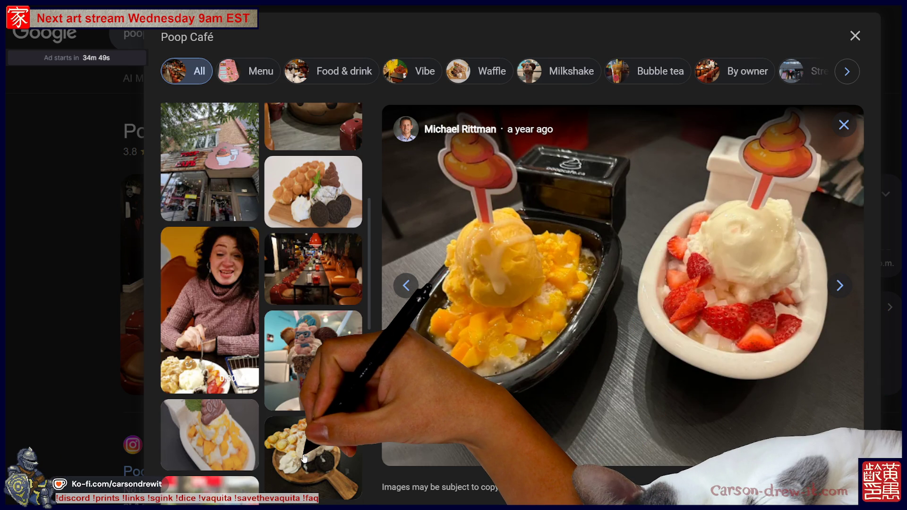
scroll(304, 458, "down", 3)
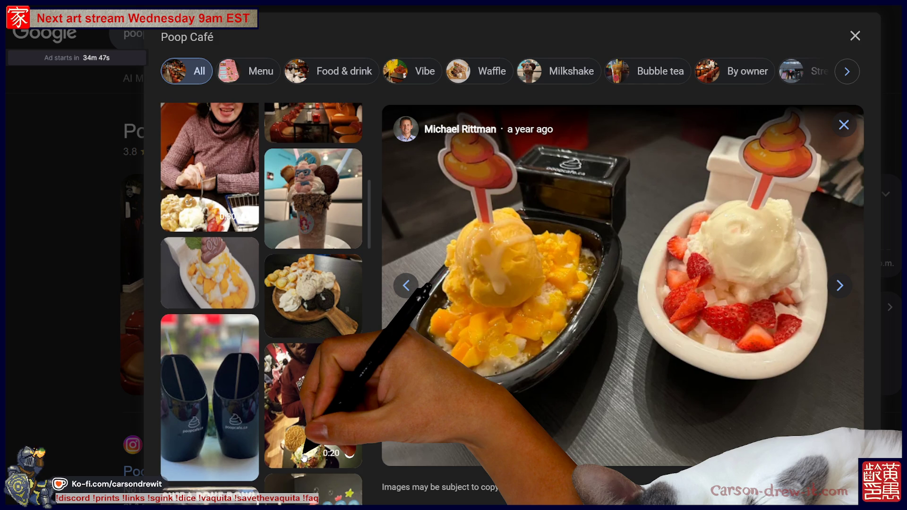
left_click(225, 424)
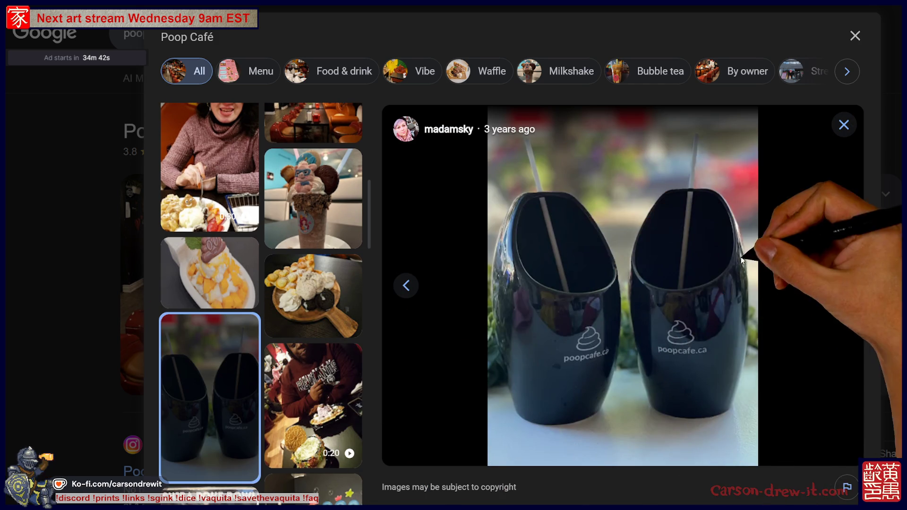
scroll(232, 465, "down", 4)
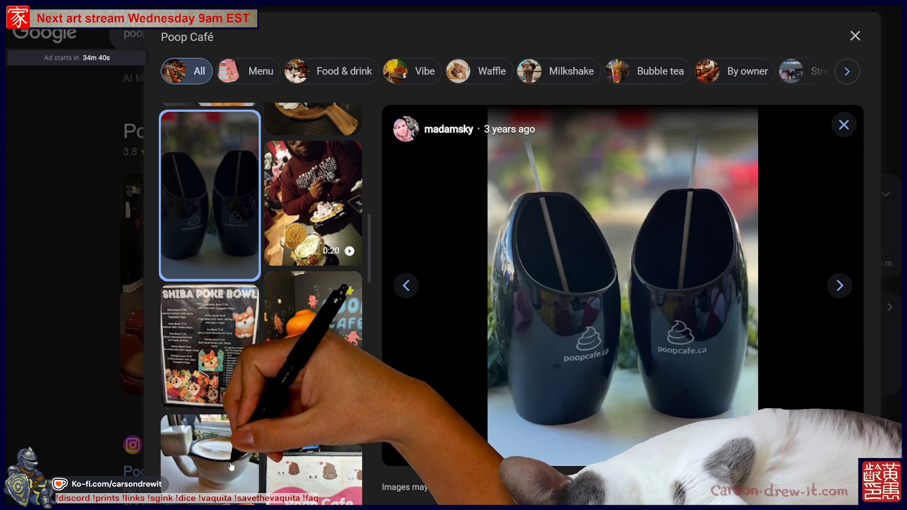
scroll(232, 465, "down", 2)
left_click(219, 377)
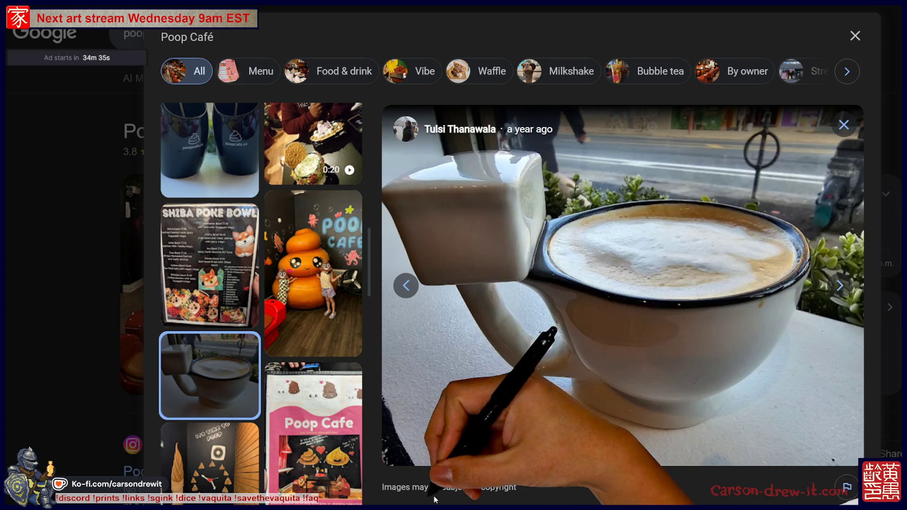
scroll(246, 452, "down", 4)
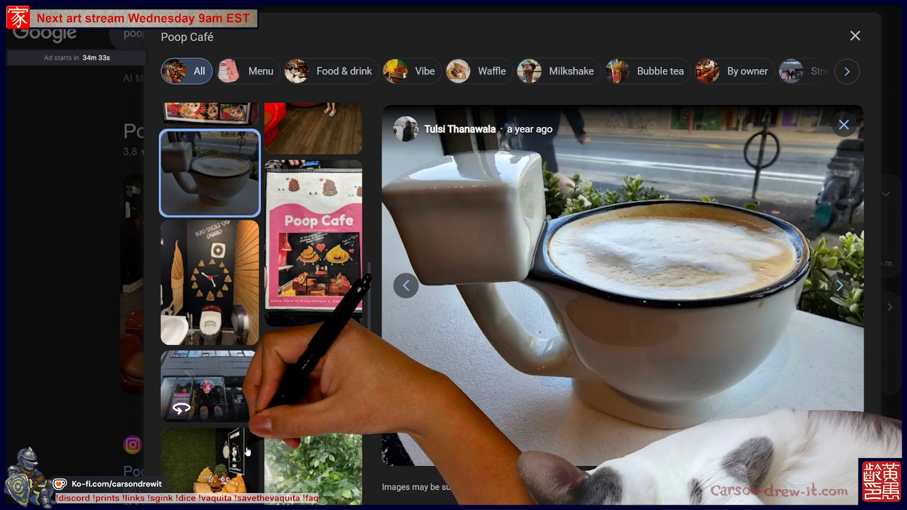
left_click(218, 287)
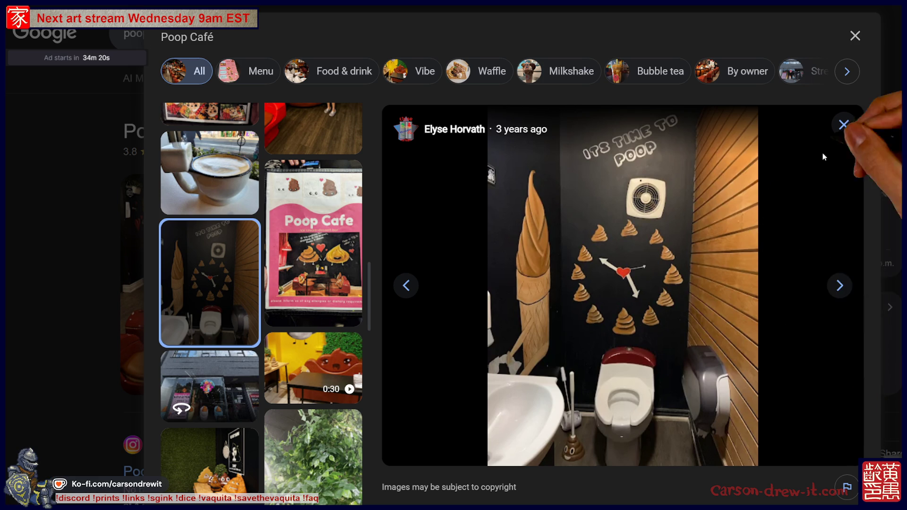
Scroll back up the thumbnails and close the Poop Café photo viewer.
scroll(322, 376, "up", 4)
scroll(323, 377, "up", 2)
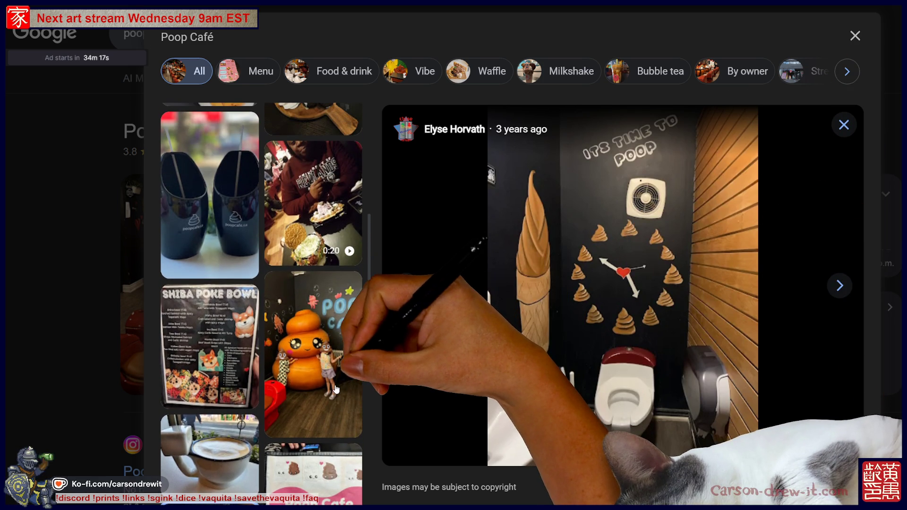
scroll(344, 404, "up", 2)
scroll(346, 406, "up", 6)
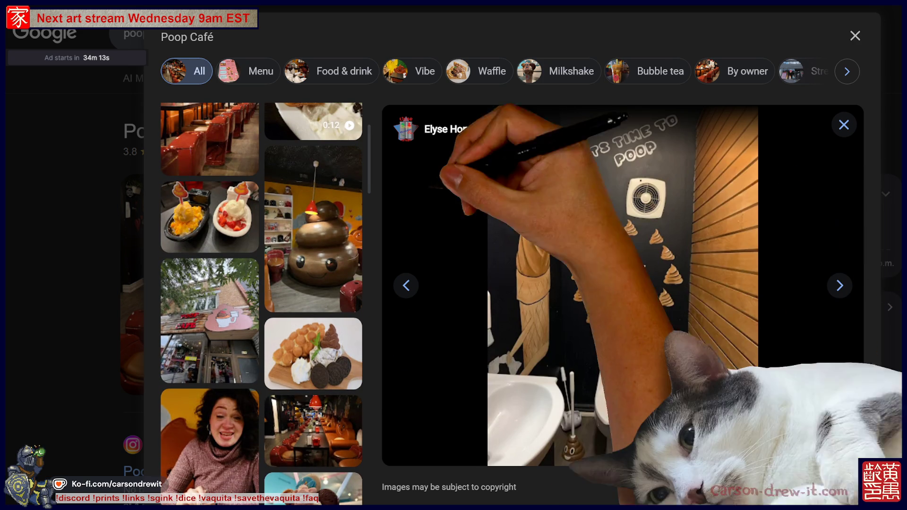
scroll(212, 227, "up", 1)
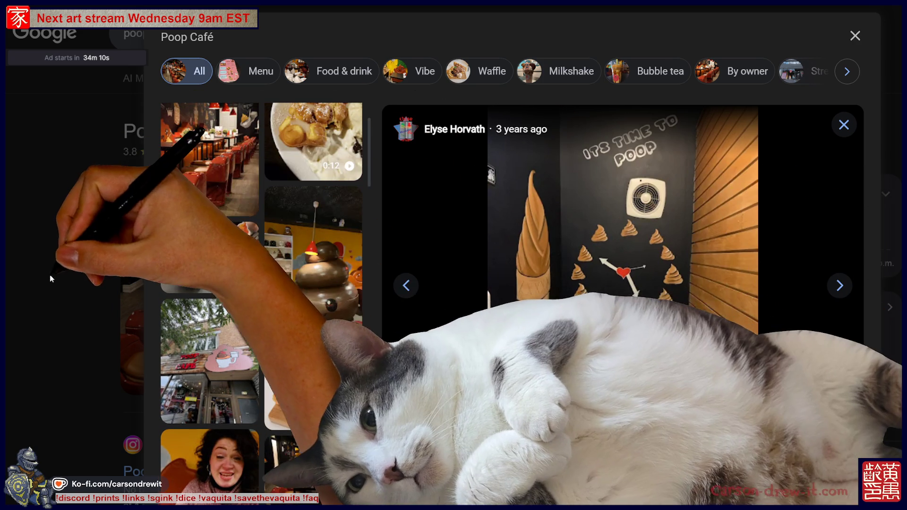
left_click(92, 223)
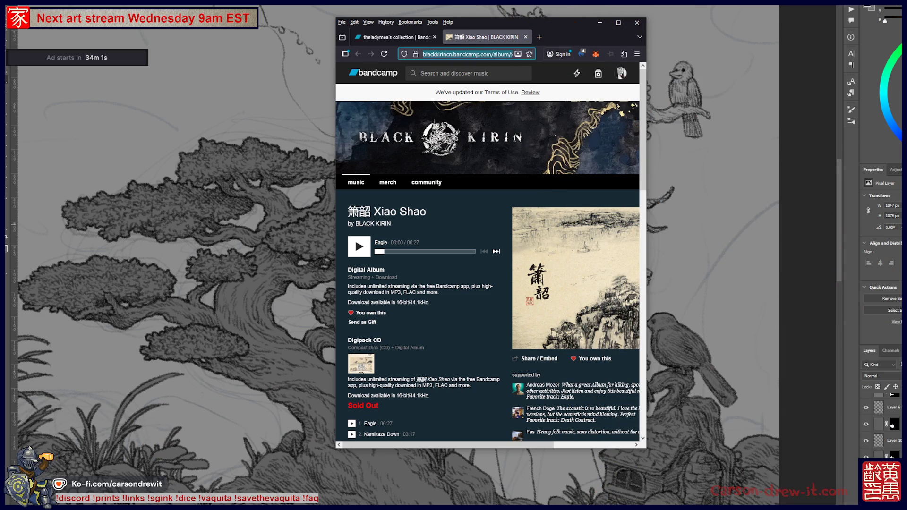
Return to the Bandcamp collection page and open Glass Beams' Mahal in a new tab.
left_click(465, 54)
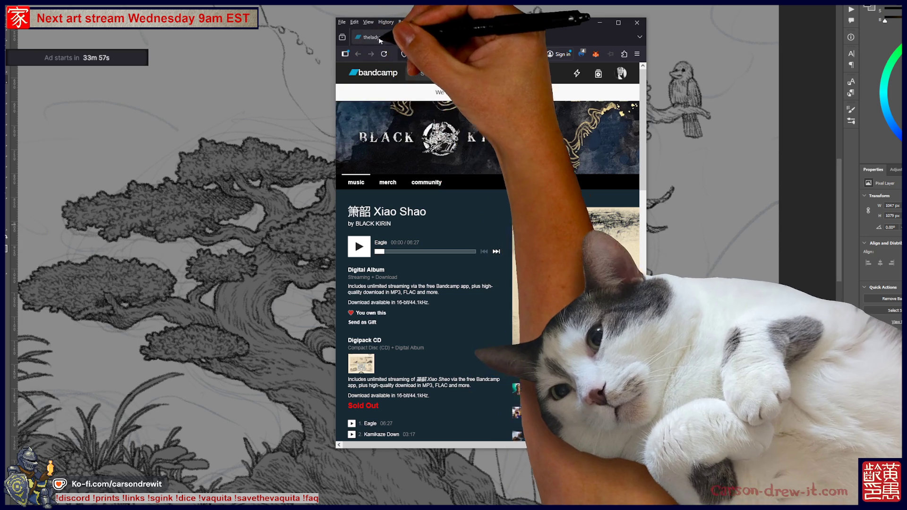
left_click(368, 38)
scroll(447, 134, "down", 7)
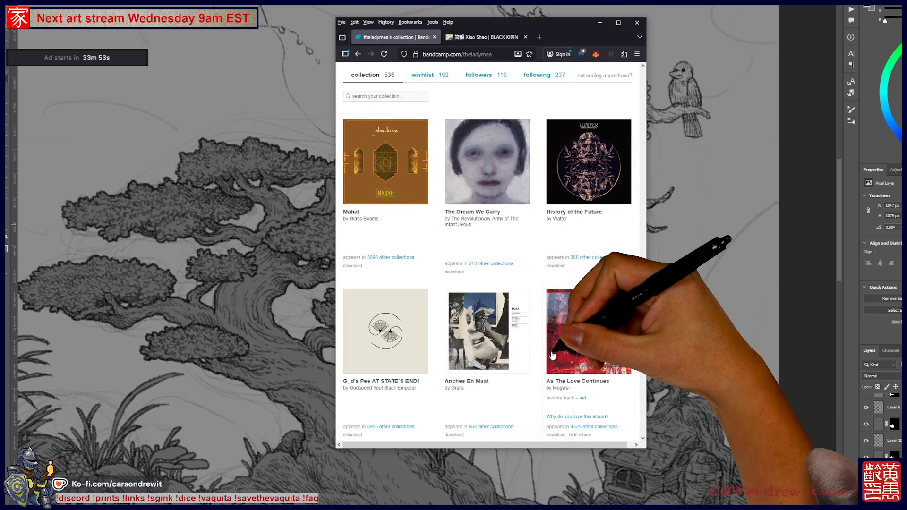
scroll(435, 255, "up", 2)
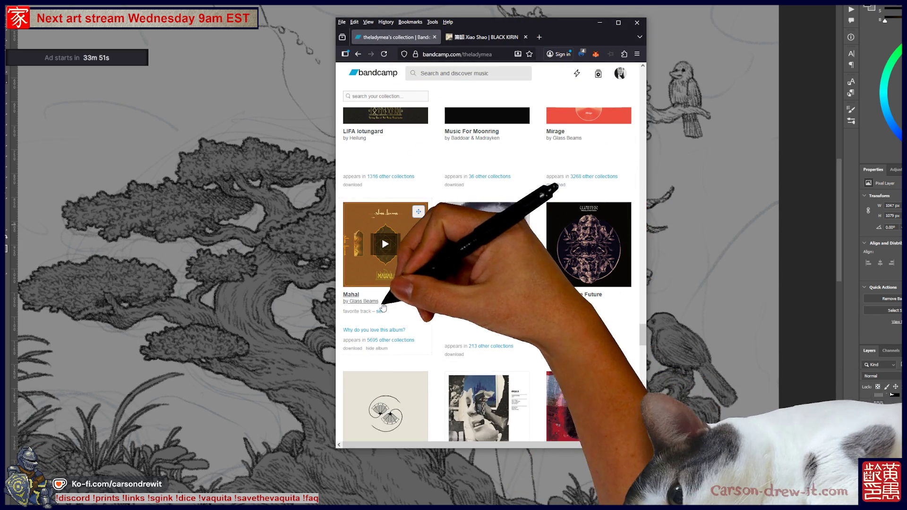
left_click(366, 303)
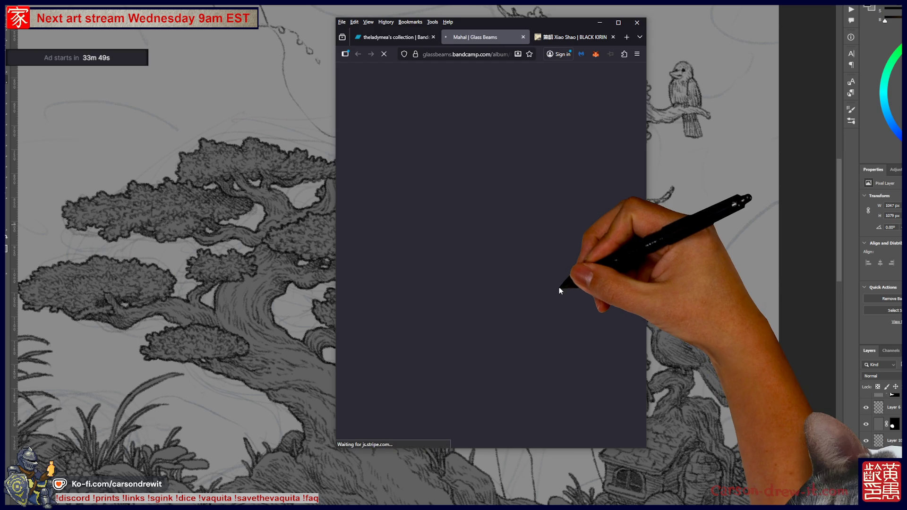
Open Yasmine Hamdan's I remember I forget from the collection and play its first track.
scroll(465, 260, "down", 10)
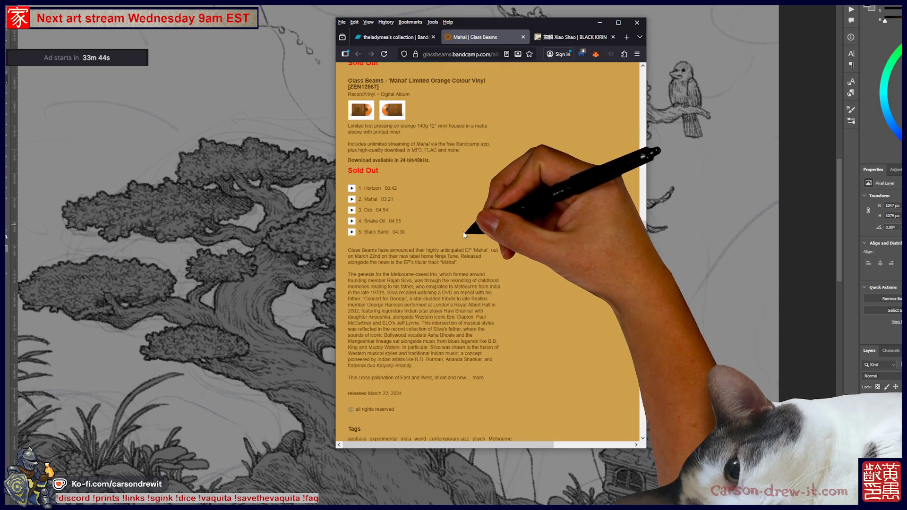
left_click(392, 37)
scroll(553, 331, "down", 5)
scroll(552, 330, "up", 5)
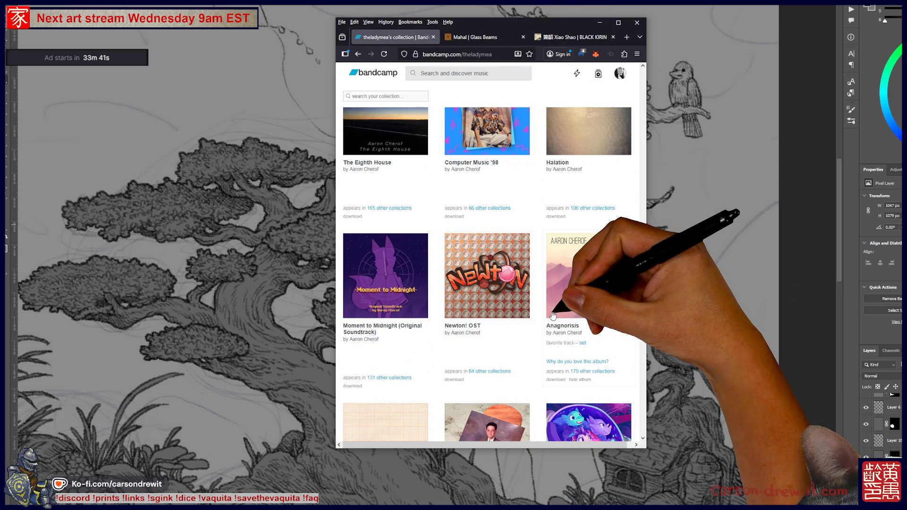
scroll(553, 316, "up", 10)
scroll(543, 318, "up", 10)
scroll(543, 320, "up", 10)
scroll(541, 319, "up", 10)
scroll(538, 321, "up", 10)
scroll(538, 322, "up", 3)
scroll(538, 321, "up", 5)
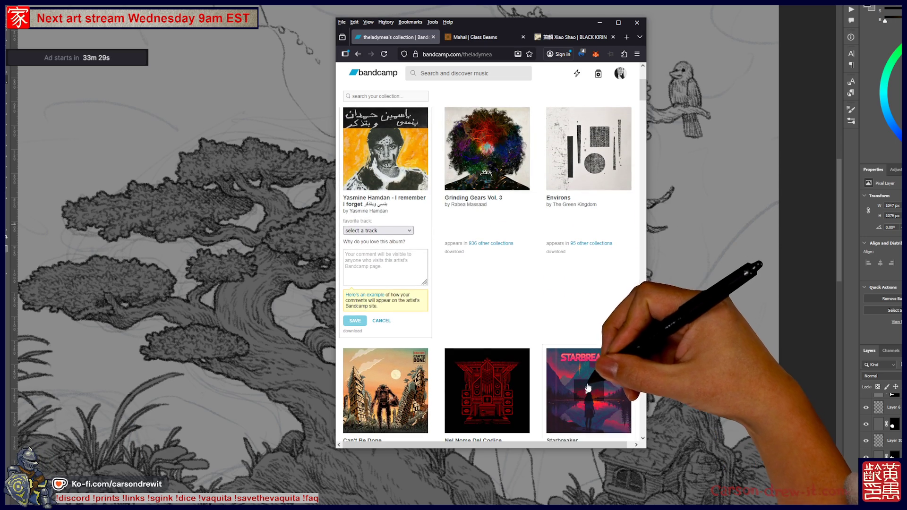
scroll(584, 372, "up", 5)
scroll(582, 373, "down", 3)
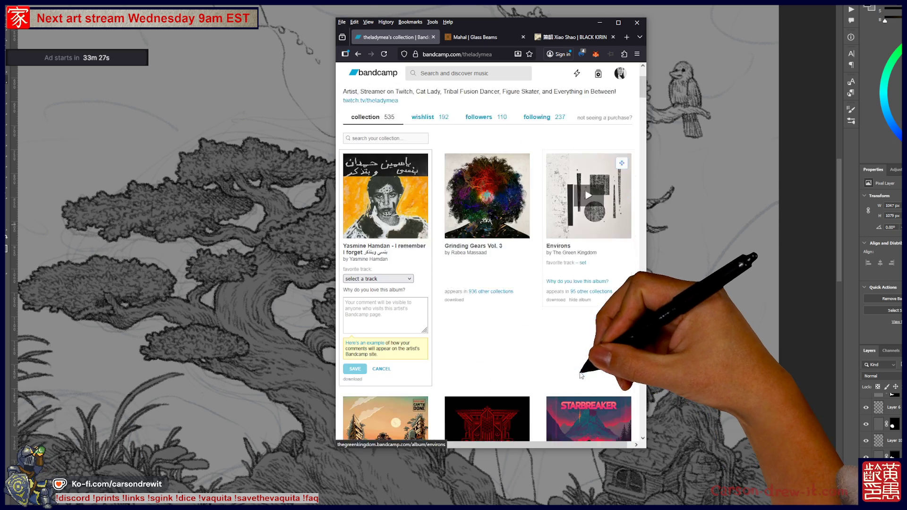
left_click(369, 245)
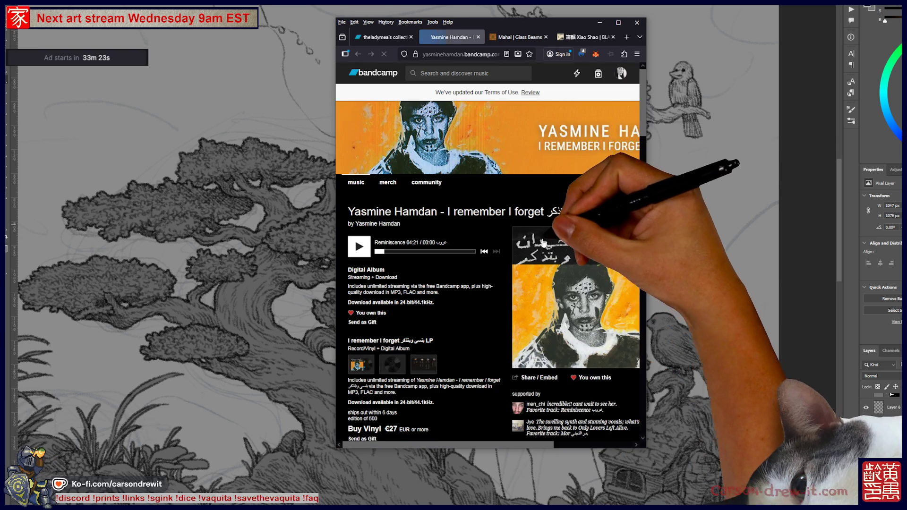
scroll(369, 210, "down", 10)
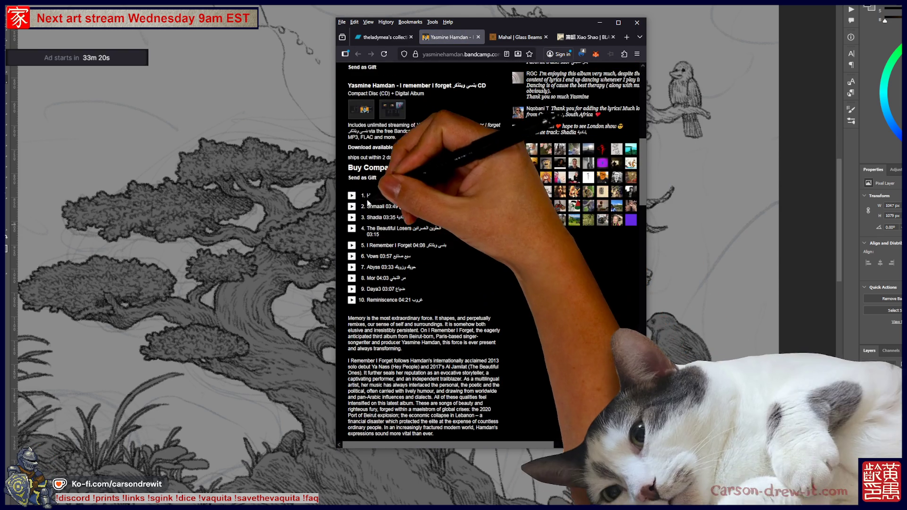
left_click(351, 195)
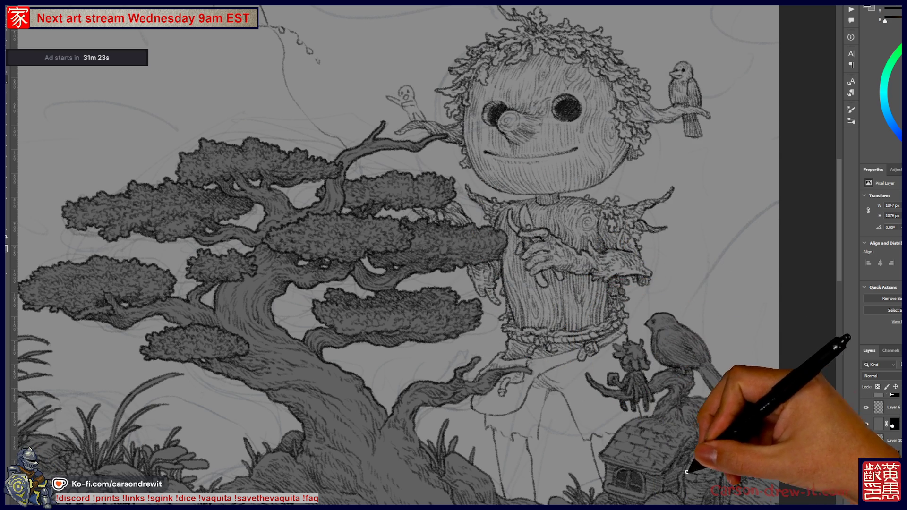
Zoom in and out on the scarecrow, then pan the drawing left to reveal its right side.
scroll(563, 364, "up", 1)
scroll(587, 384, "down", 1)
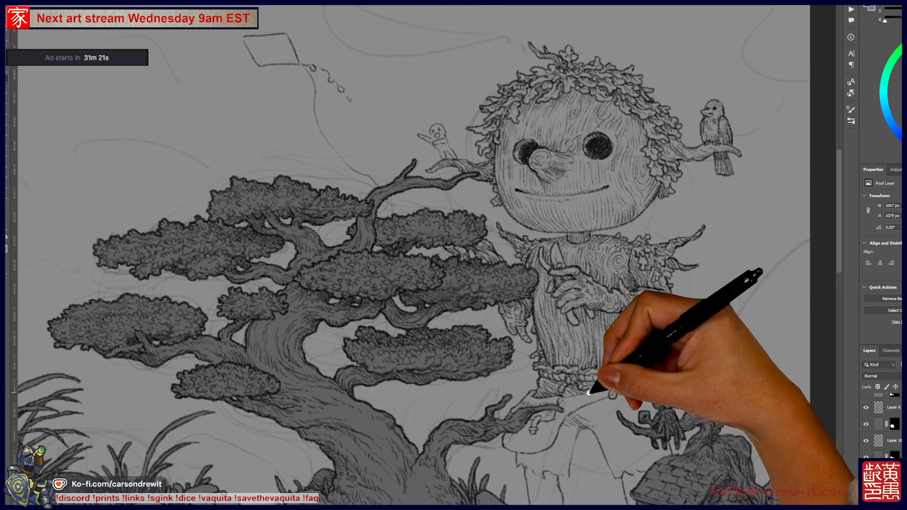
scroll(577, 344, "up", 1)
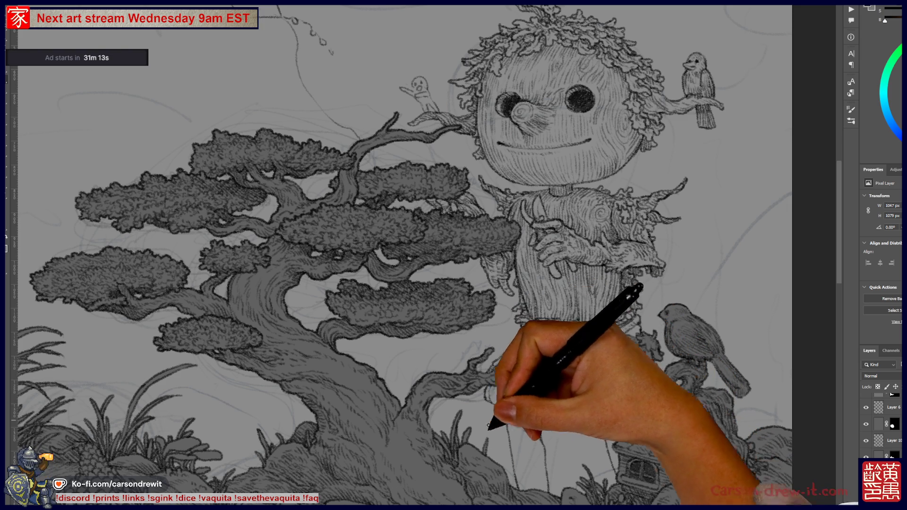
mouse_move(573, 284)
left_mouse_down()
mouse_move(530, 384)
mouse_move(533, 340)
left_mouse_up()
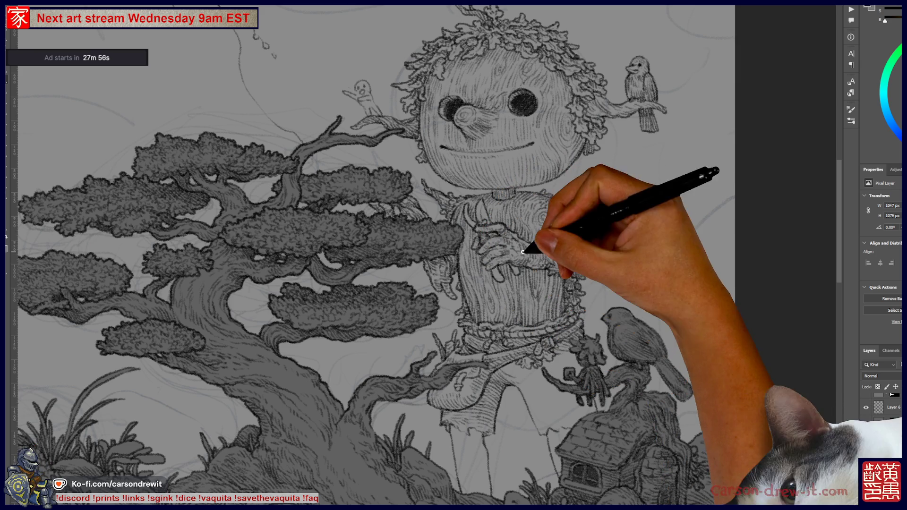
Switch document with Ctrl+Tab, zoom into the scarecrow's torso and pan to the canvas's right edge.
key("ctrl+Tab")
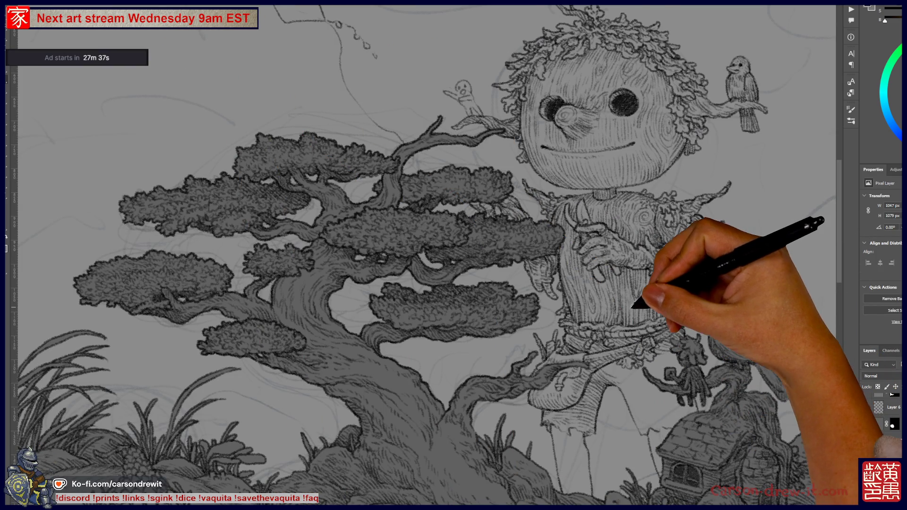
scroll(621, 326, "up", 2)
mouse_move(621, 330)
left_mouse_down()
mouse_move(531, 348)
mouse_move(543, 359)
left_mouse_up()
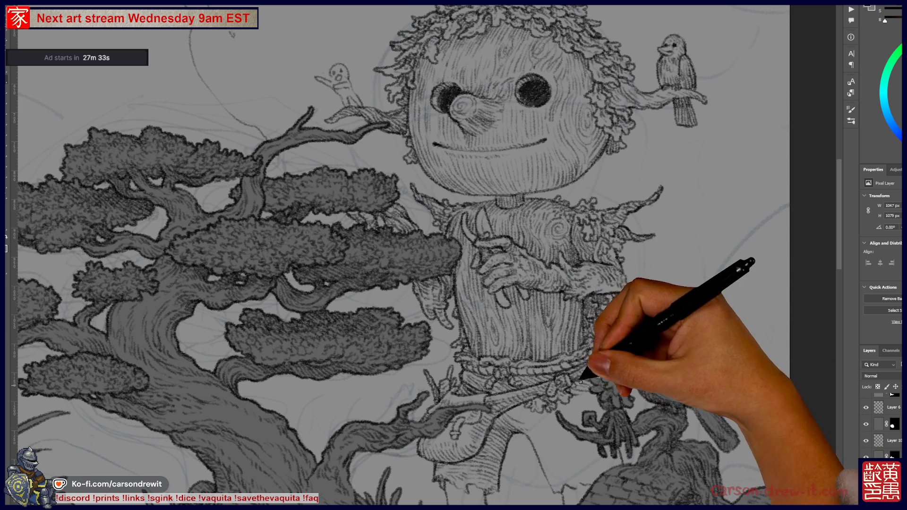
scroll(598, 399, "up", 2)
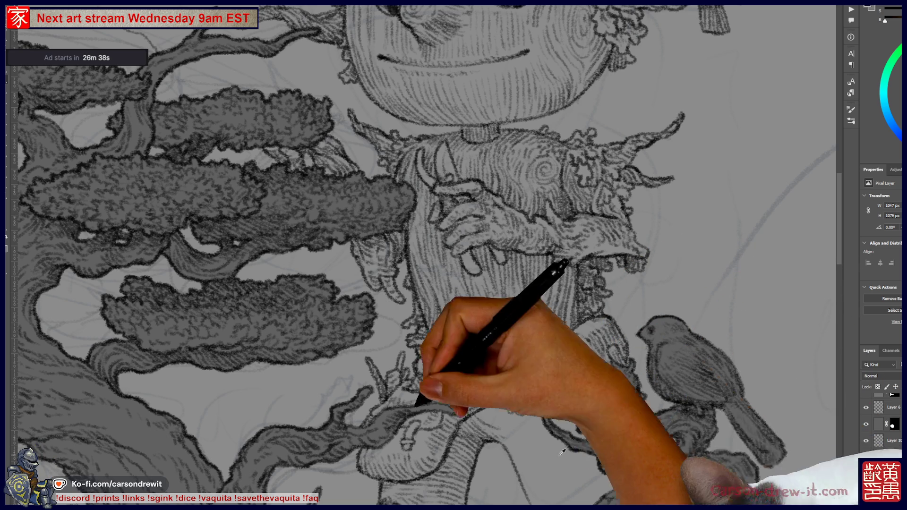
Zoom out to fit the whole scarecrow scene, then zoom back in and re-centre on the torso.
key("ctrl+minus")
scroll(496, 350, "up", 5)
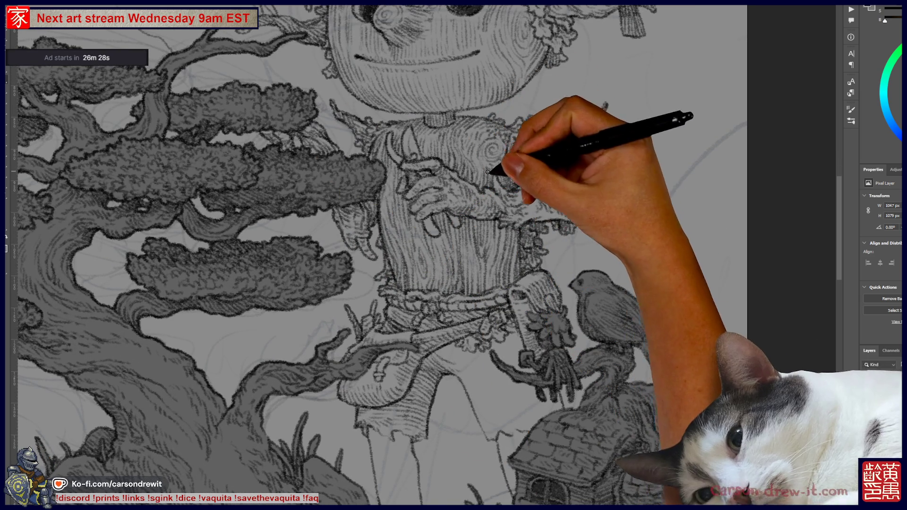
left_click_drag(483, 275, 510, 296)
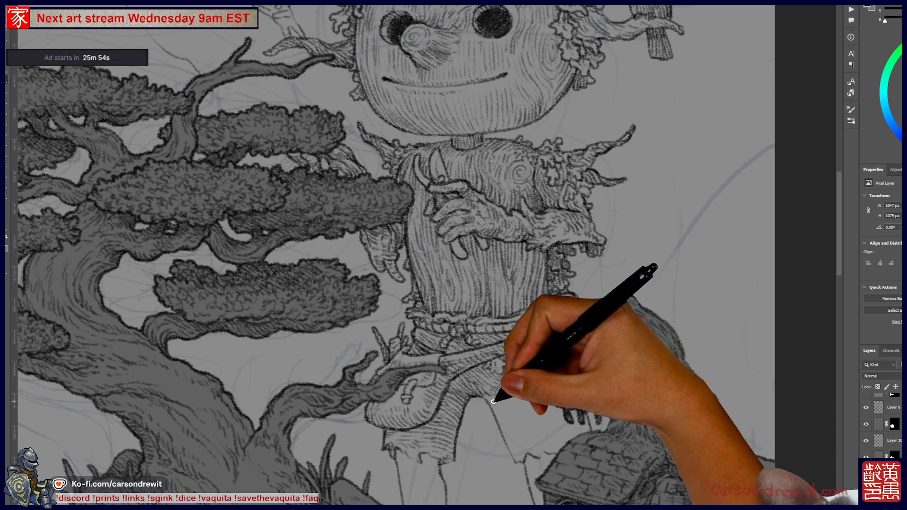
Ink hatching on the scarecrow's shorts and pan the canvas toward the lower figure.
key("ctrl")
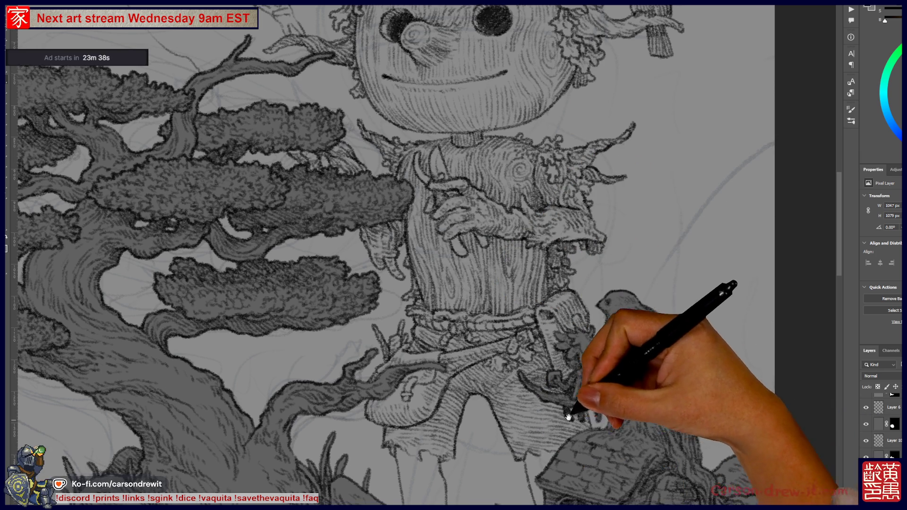
left_click_drag(568, 422, 587, 317)
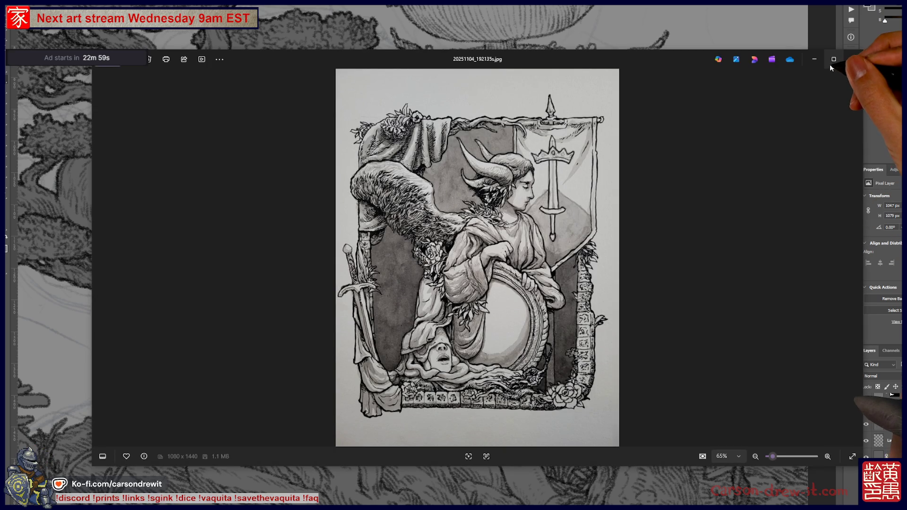
Maximize Windows Photos to show the horned, winged figure reference full-screen.
left_click(832, 61)
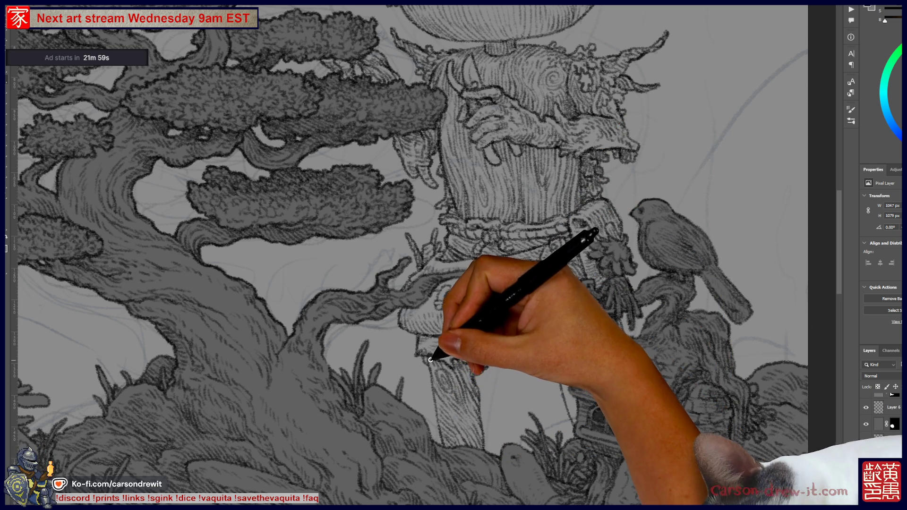
Ink a line down the scarecrow's post leg, then zoom out to see the whole figure.
mouse_move(431, 388)
left_mouse_down()
mouse_move(449, 440)
mouse_move(474, 387)
mouse_move(432, 428)
left_mouse_up()
key("ctrl+minus")
key("ctrl+minus")
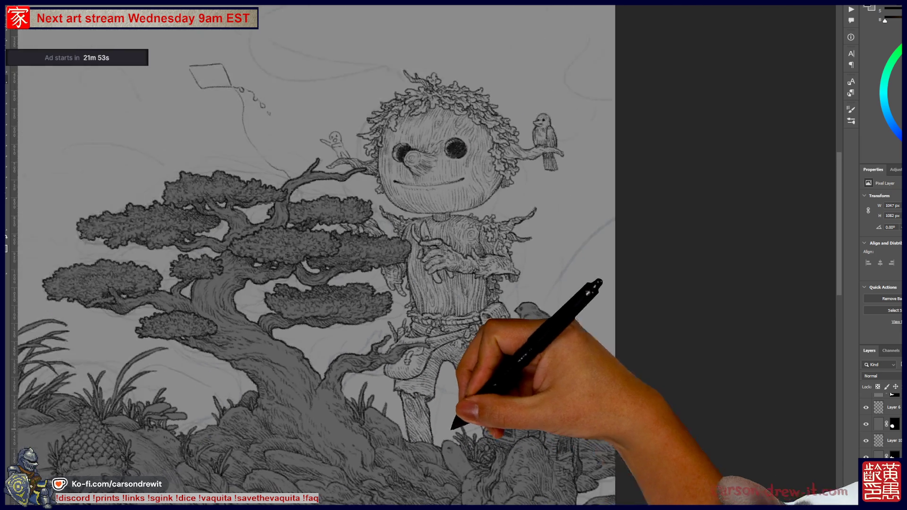
Zoom in twice on the little house with the scroll wheel.
scroll(492, 370, "up", 5)
scroll(474, 392, "up", 3)
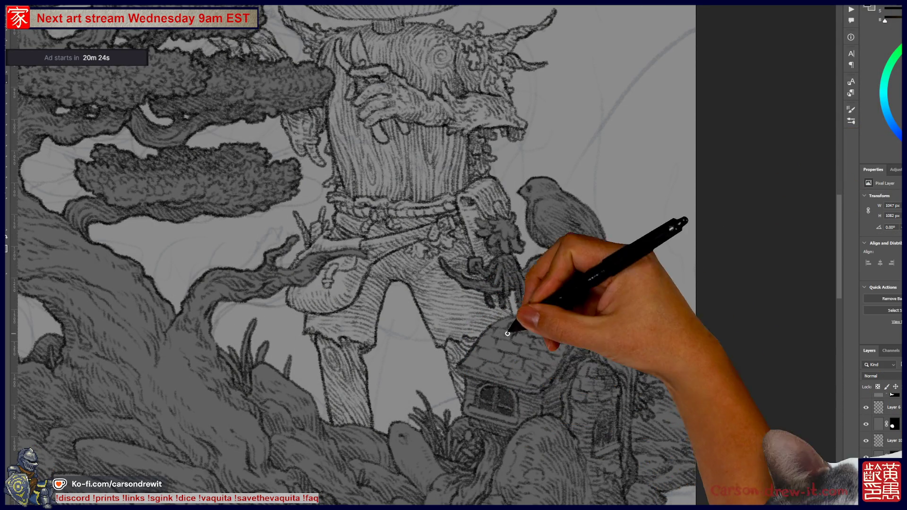
Pan the view up to bring the scarecrow's head and chest on screen.
left_click_drag(489, 360, 605, 484)
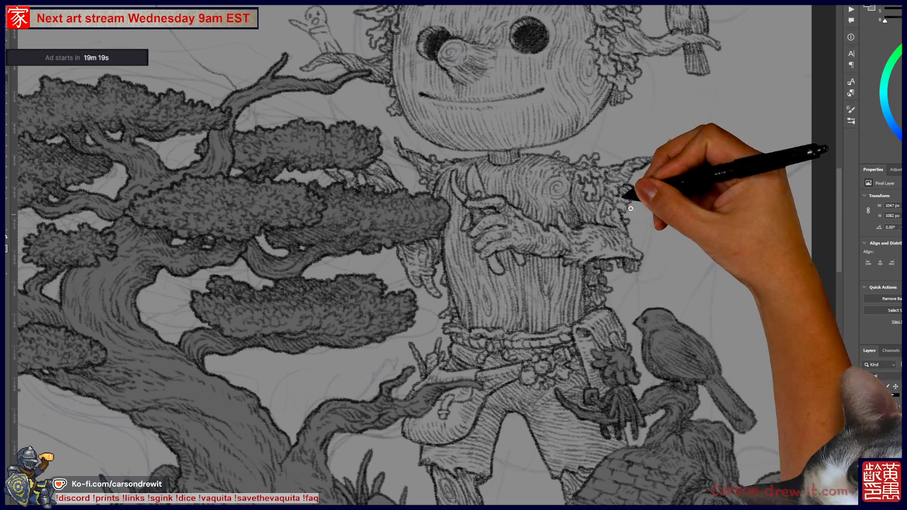
Ink the scarecrow's smiling mouth across its face, then pan above the head and zoom out.
left_click_drag(584, 270, 593, 367)
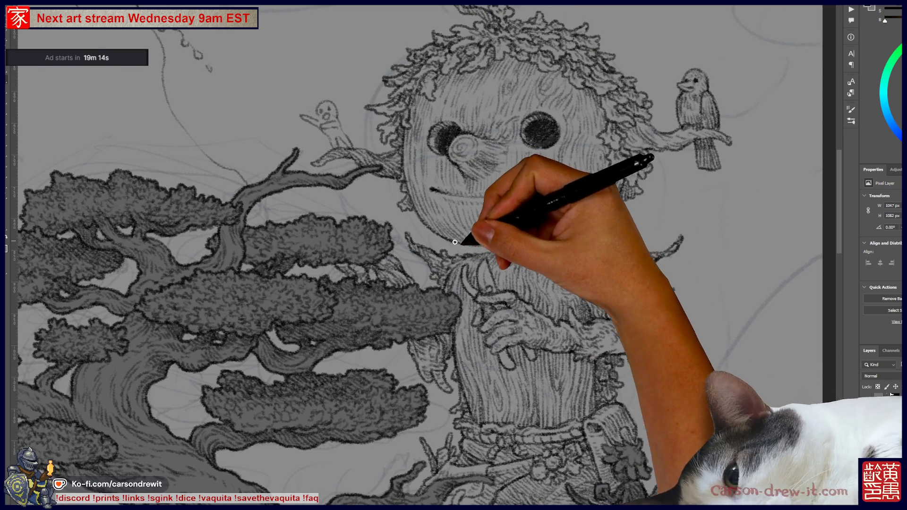
left_click_drag(432, 189, 555, 184)
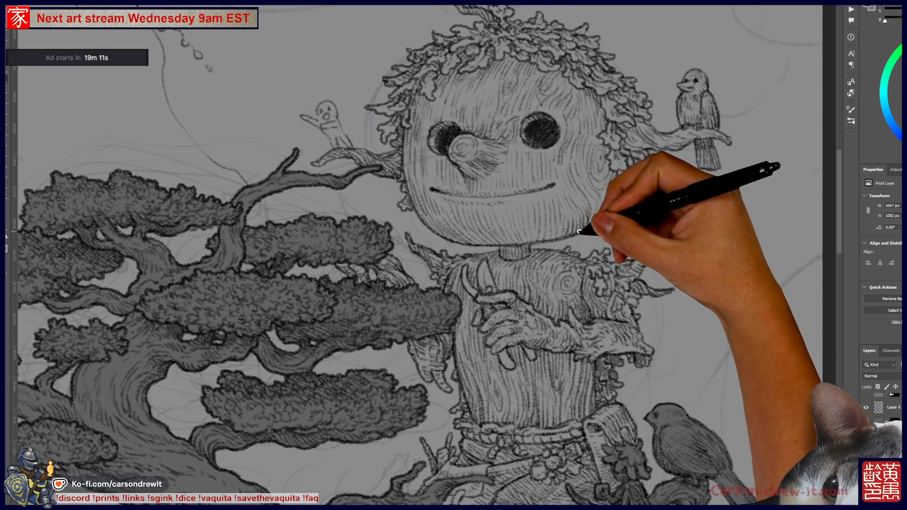
left_click_drag(669, 182, 685, 262)
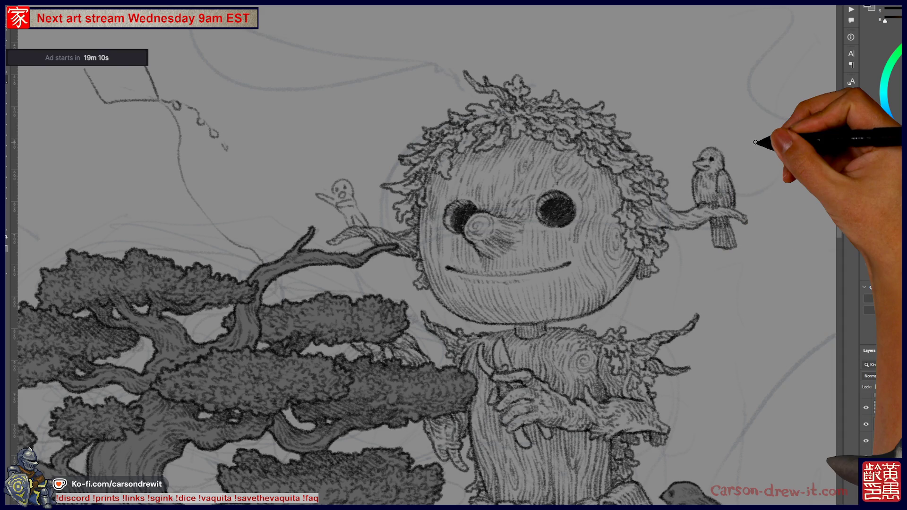
key("ctrl+minus")
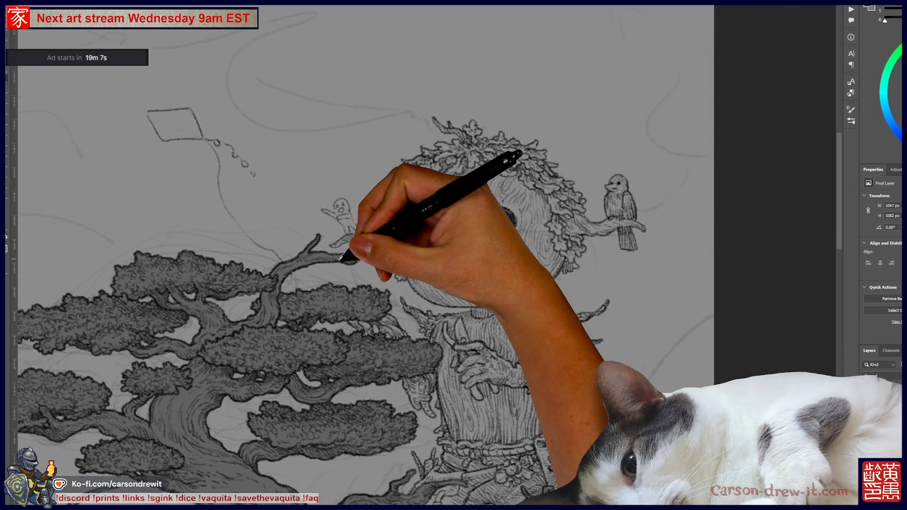
Zoom and pan onto the kite and stick figure above the tree, then switch drawing layer.
left_click_drag(466, 361, 574, 227)
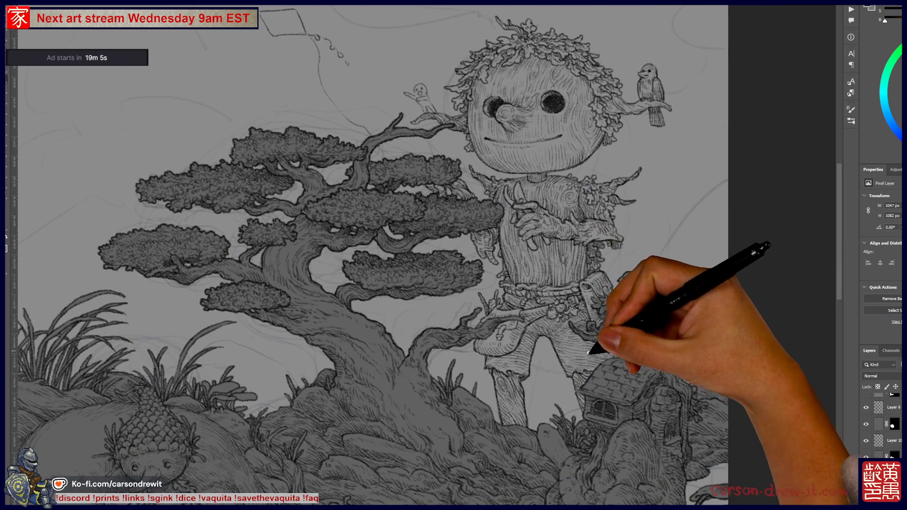
key("ctrl+plus")
mouse_move(534, 262)
left_mouse_down()
mouse_move(542, 324)
mouse_move(516, 404)
left_mouse_up()
left_click_drag(476, 146, 631, 348)
mouse_move(567, 300)
left_mouse_down()
mouse_move(608, 374)
mouse_move(628, 374)
left_mouse_up()
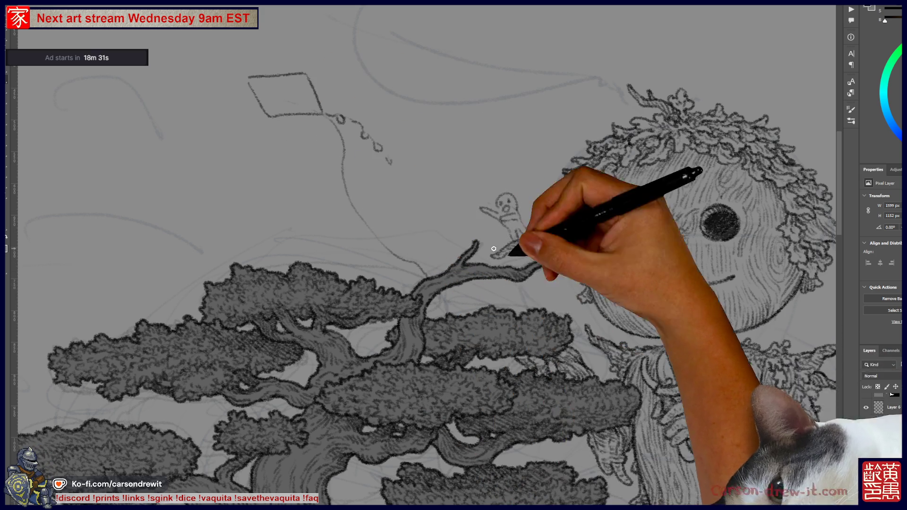
key("ctrl+comma")
key("ctrl+comma")
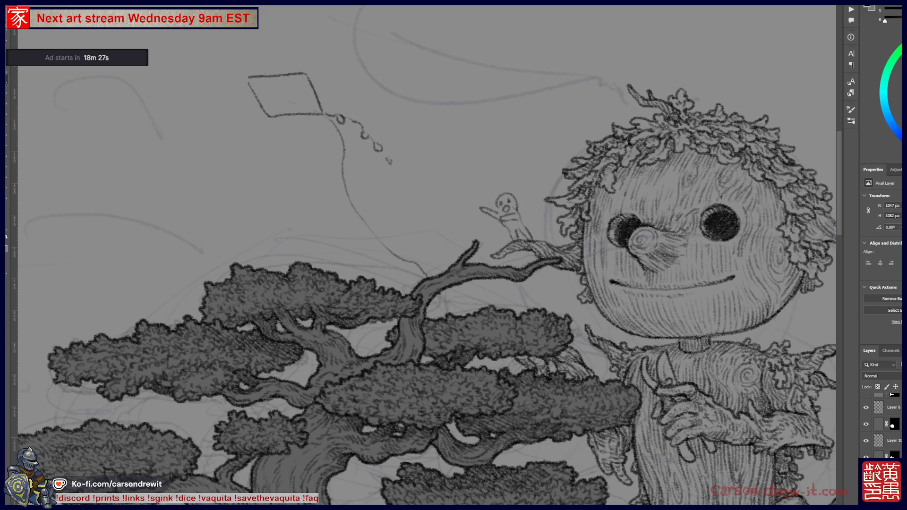
Undo the last kite-string stretch and redraw it as a looping line from the kite's corner.
key("ctrl+z")
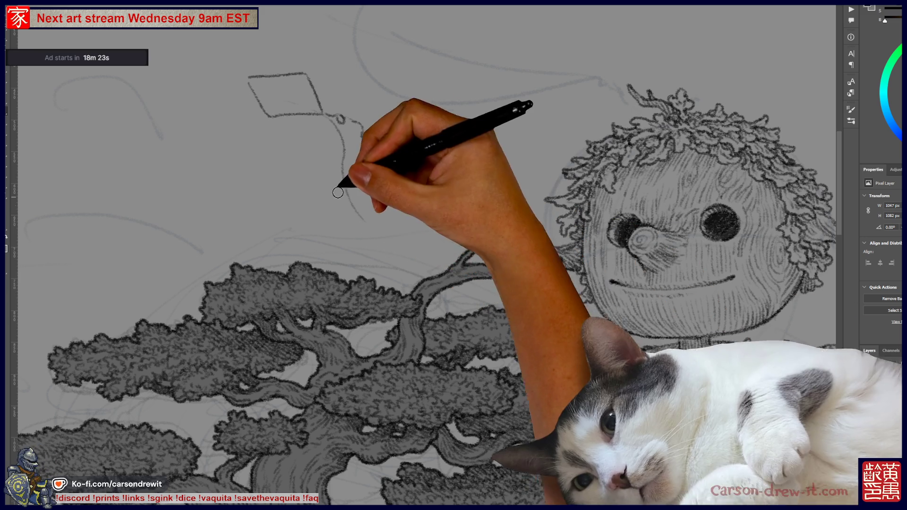
mouse_move(323, 114)
left_mouse_down()
mouse_move(405, 170)
mouse_move(435, 178)
left_mouse_up()
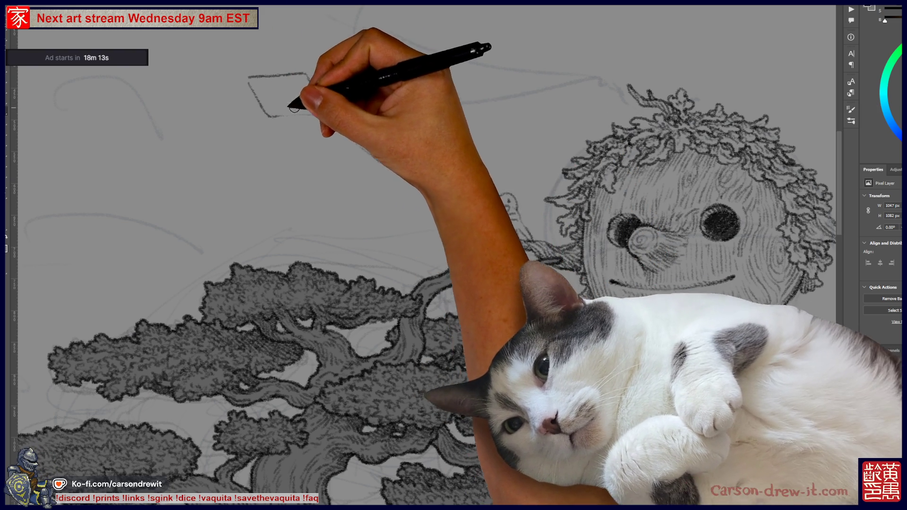
left_click_drag(430, 245, 520, 269)
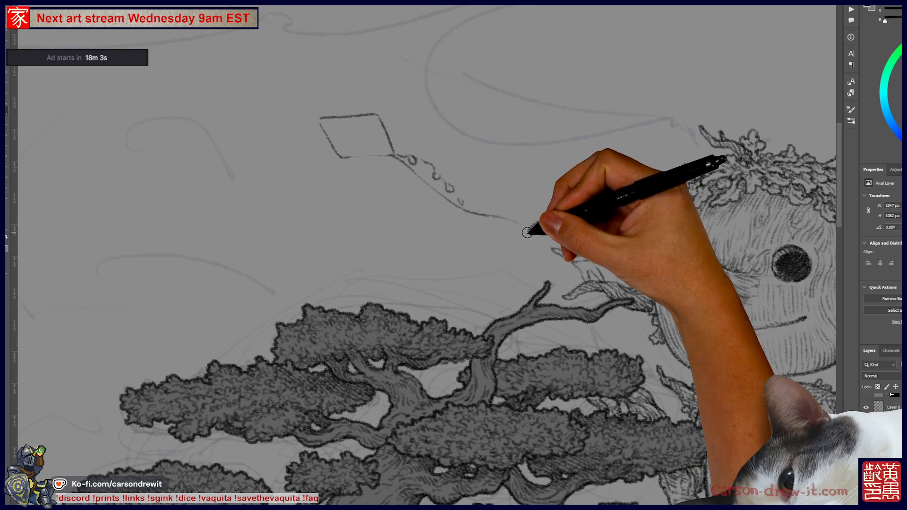
Extend the kite string's tip with a short stroke, shift the view to the kite, and start erasing its tail bows.
left_click_drag(524, 238, 537, 228)
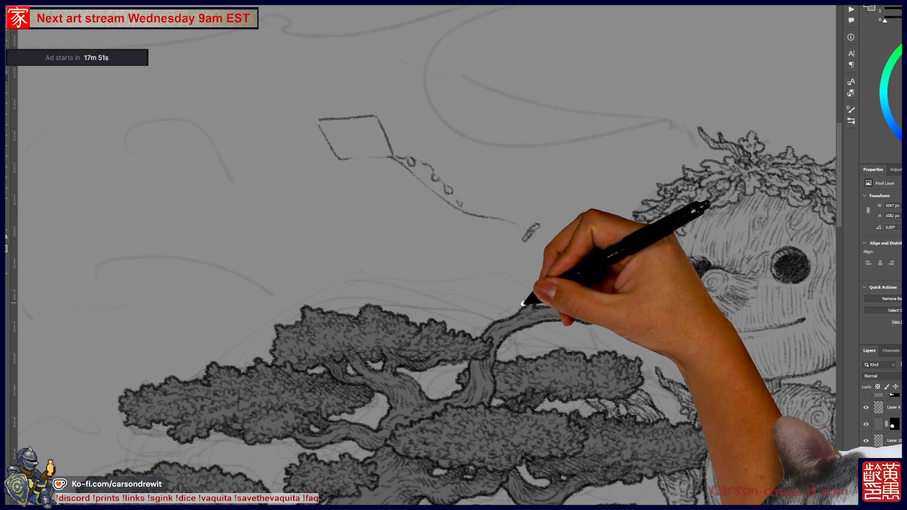
left_click_drag(531, 300, 493, 318)
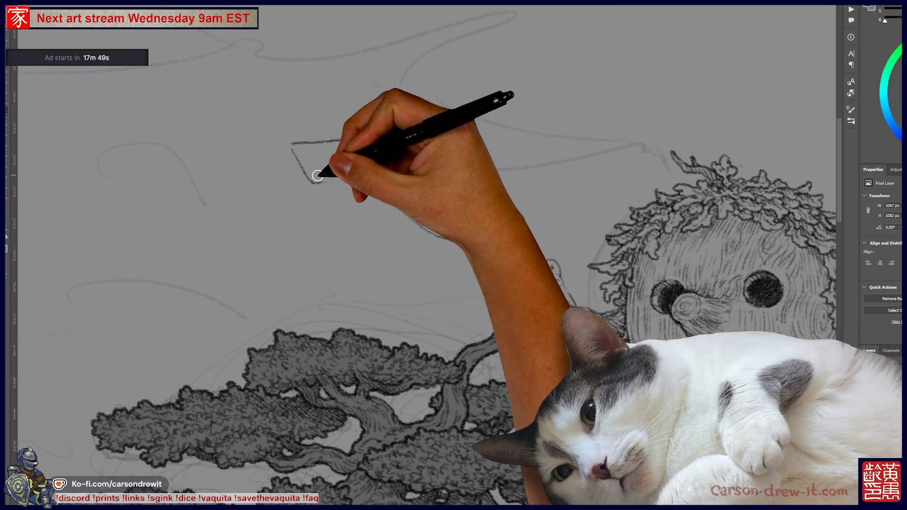
mouse_move(369, 168)
left_mouse_down()
mouse_move(418, 206)
mouse_move(399, 196)
left_mouse_up()
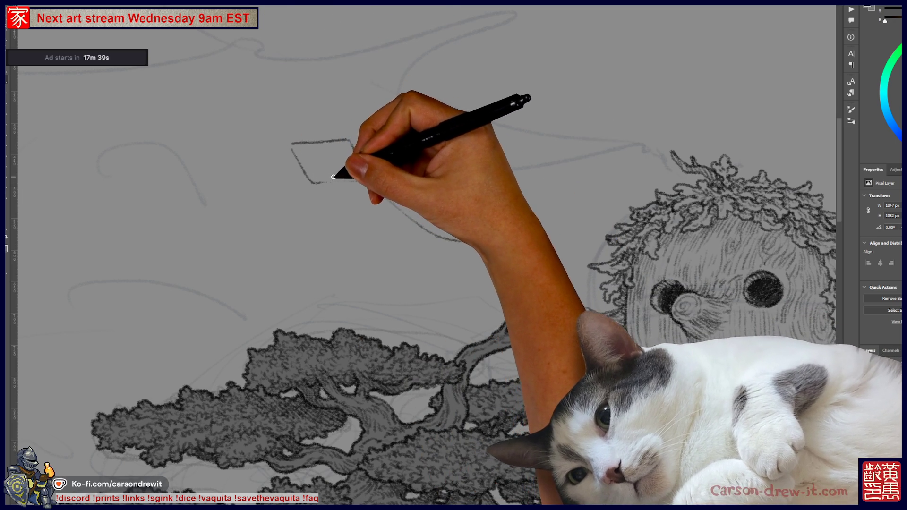
Re-stroke the kite's lower edge and ink a corner-to-corner diagonal strut across the diamond.
left_click_drag(334, 177, 356, 175)
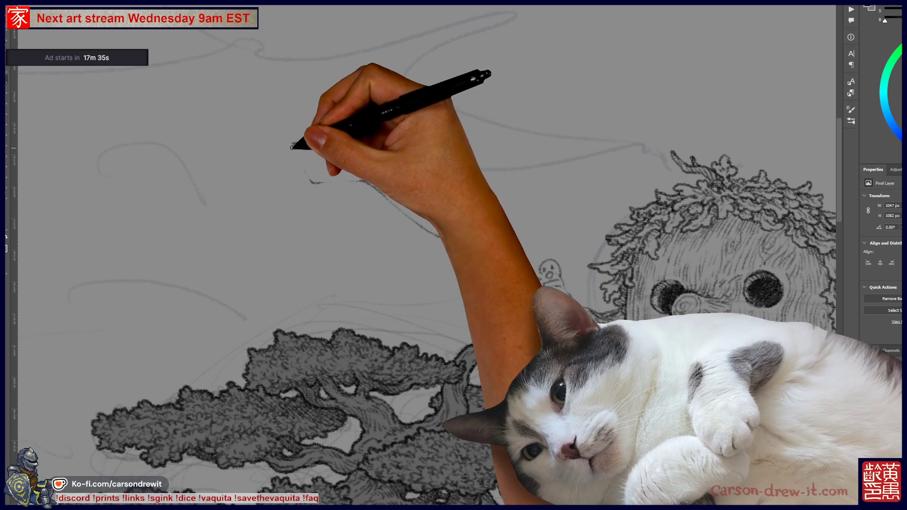
left_click_drag(311, 183, 355, 180)
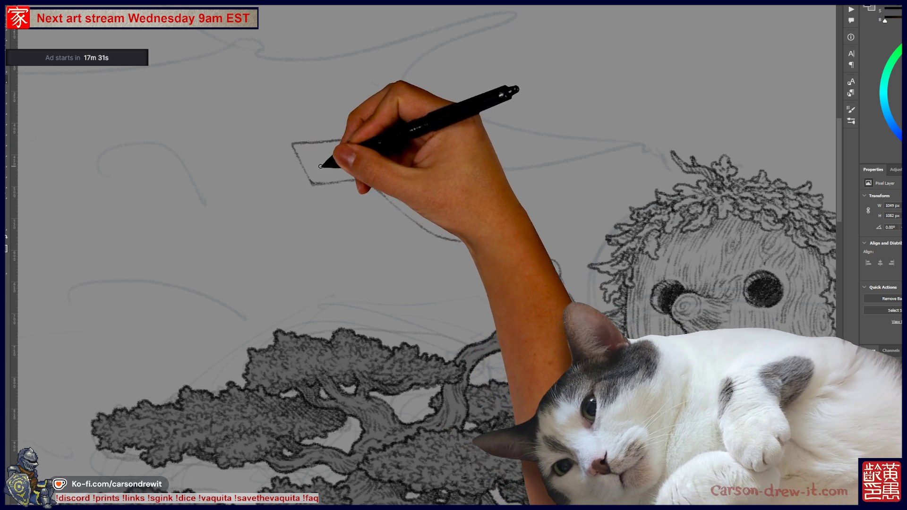
left_click_drag(333, 162, 346, 148)
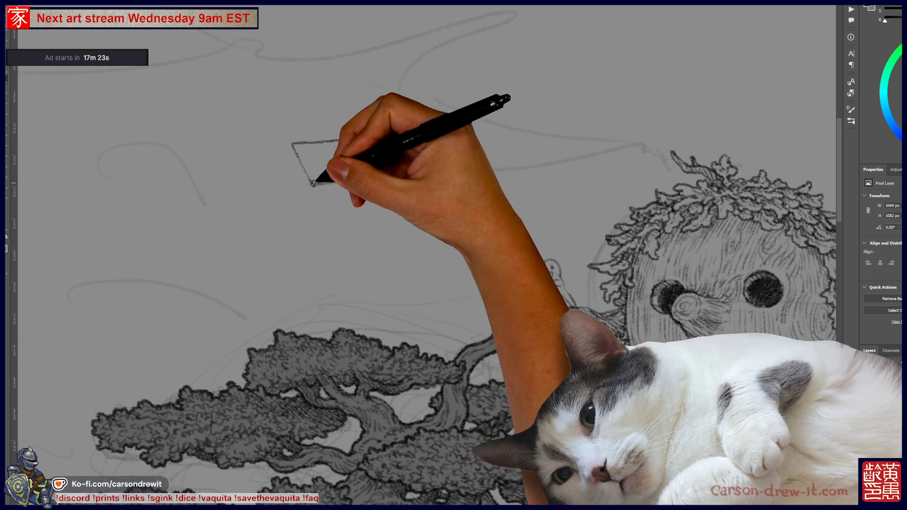
left_click_drag(312, 183, 344, 146)
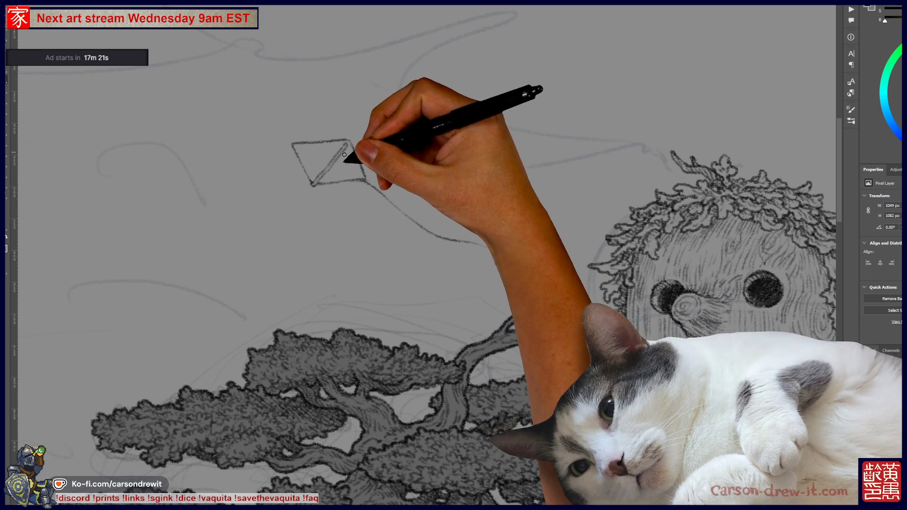
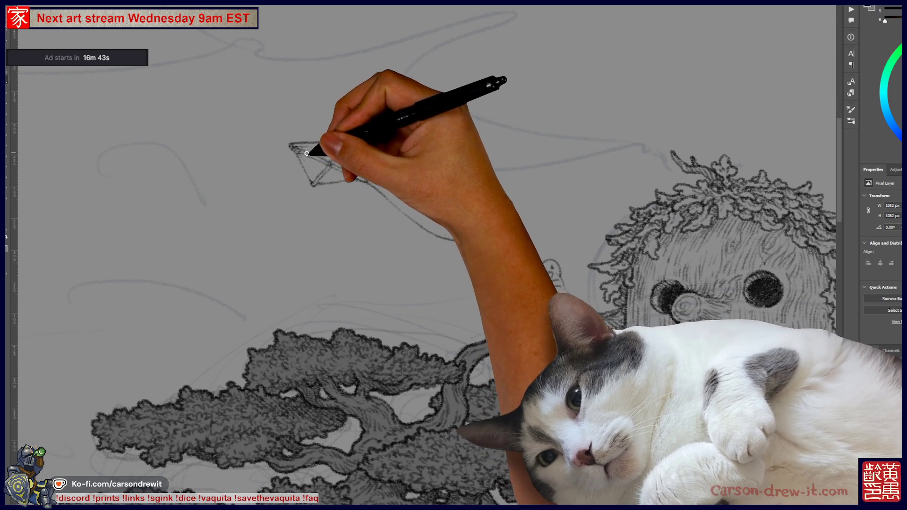
Pencil in the kite's outline and cross struts, then extend its wavy tail further right.
mouse_move(326, 182)
left_mouse_down()
mouse_move(353, 142)
mouse_move(373, 146)
left_mouse_up()
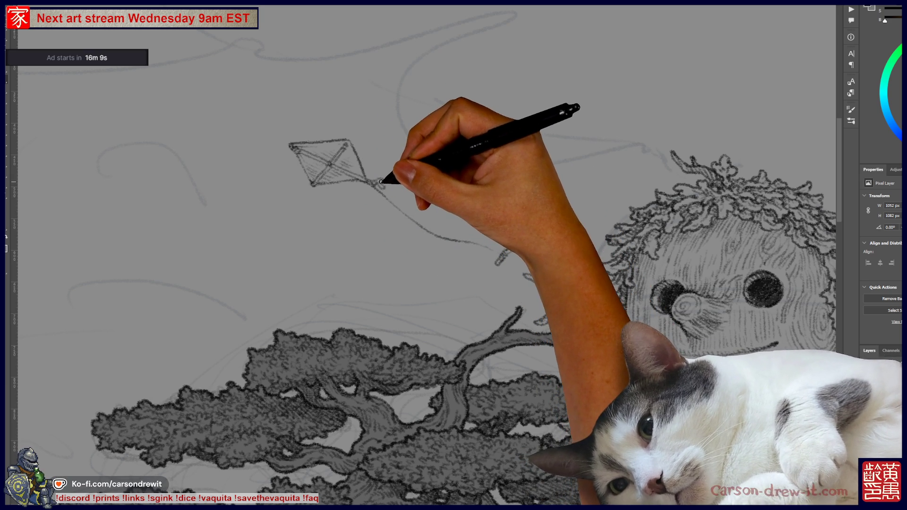
left_click_drag(388, 183, 406, 190)
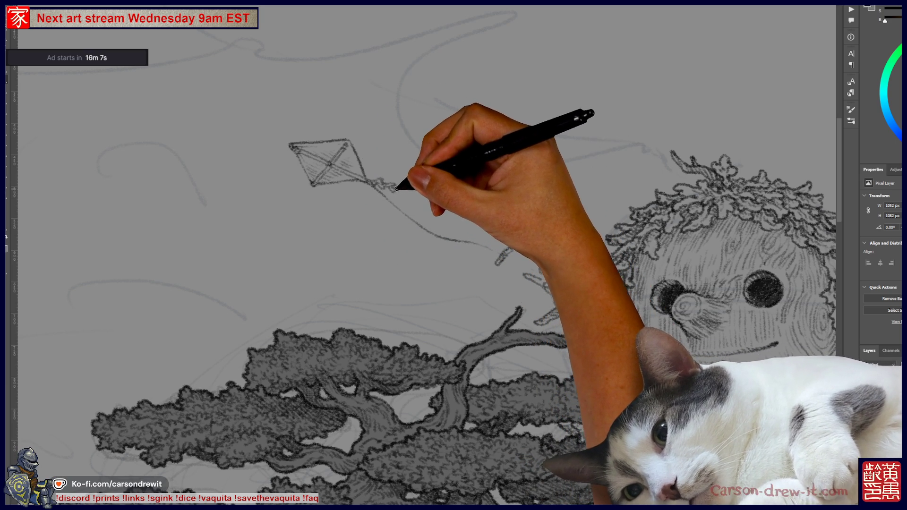
left_click_drag(407, 192, 446, 210)
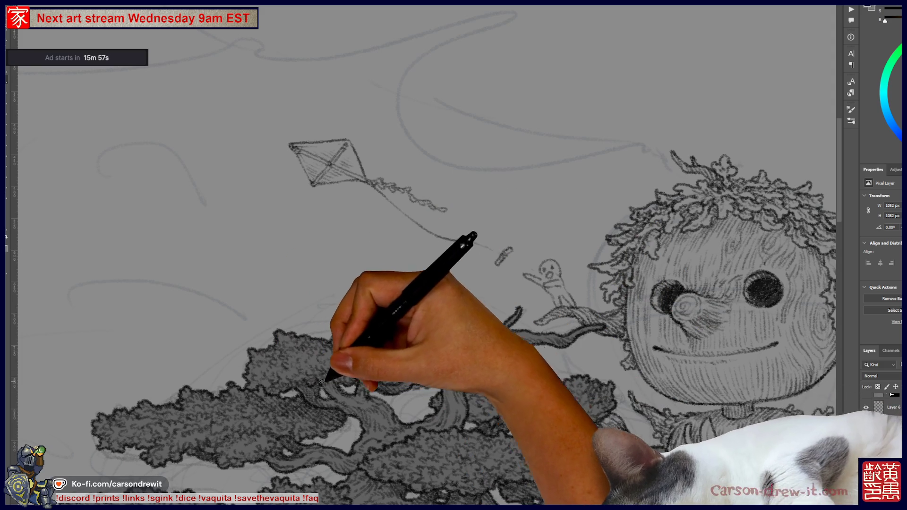
left_click_drag(442, 273, 396, 282)
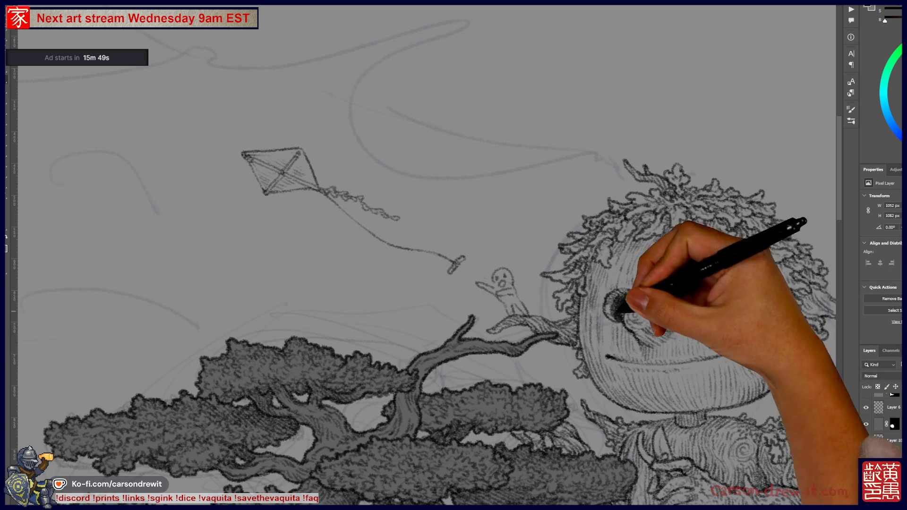
Erase the old small figure sitting on the tree branch.
scroll(380, 368, "down", 3)
scroll(462, 342, "down", 2)
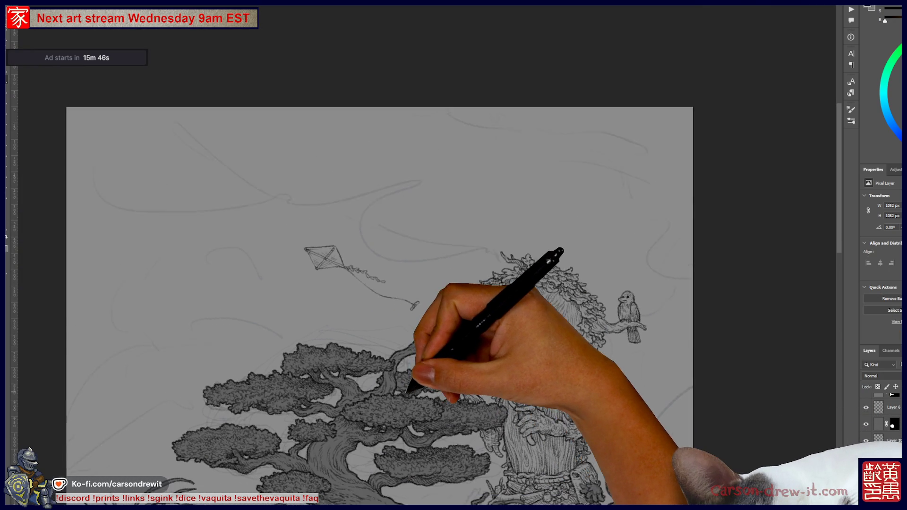
scroll(462, 342, "up", 4)
scroll(449, 326, "up", 2)
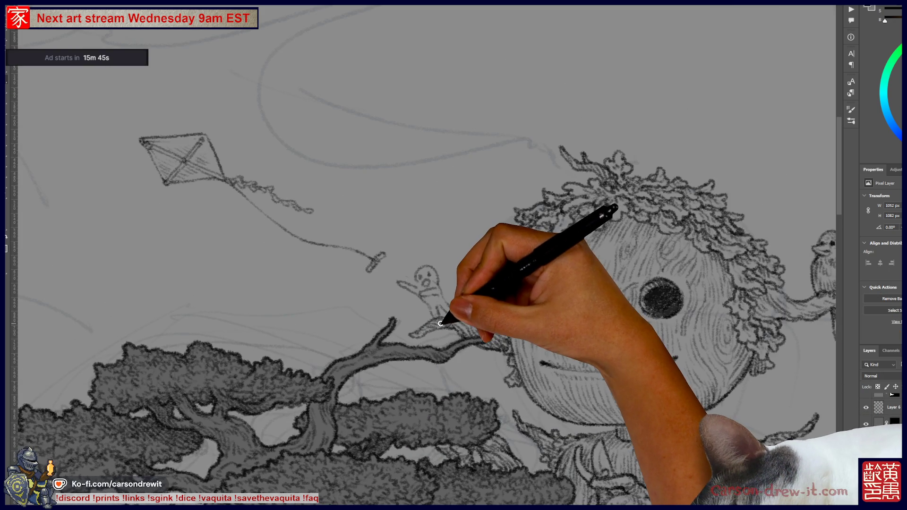
left_click_drag(405, 283, 425, 289)
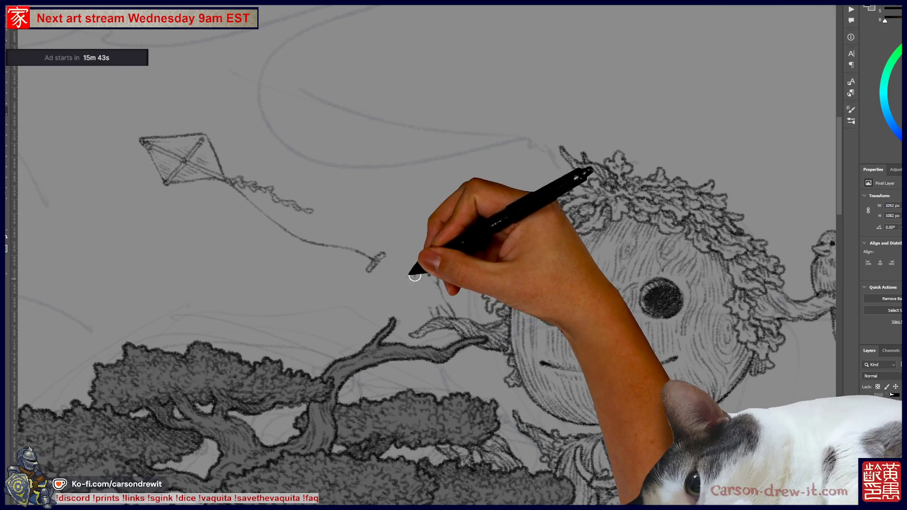
Sketch and shade a small round head just past the kite string's end, with body strokes.
left_click_drag(475, 303, 562, 289)
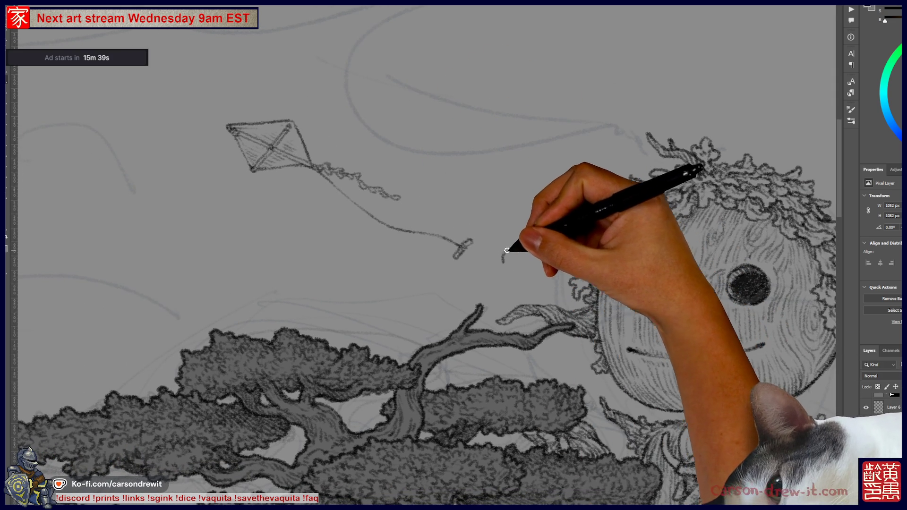
left_click_drag(504, 257, 522, 270)
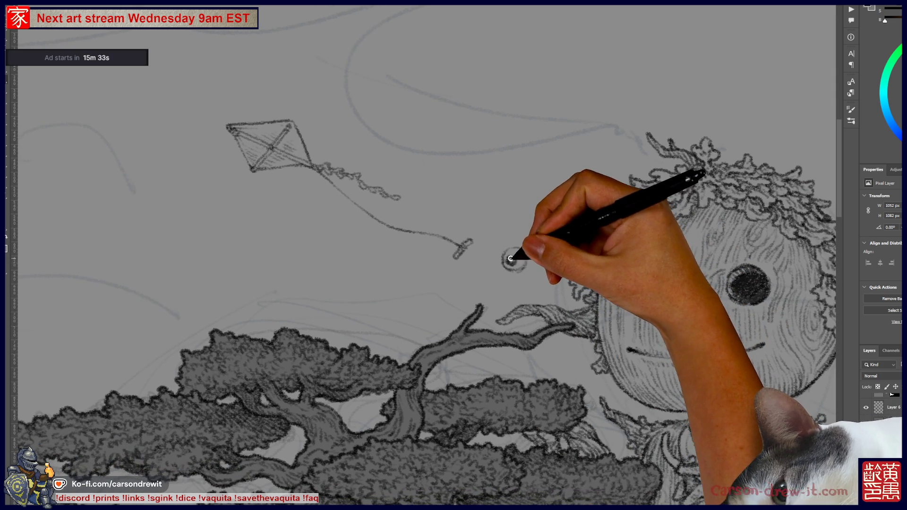
left_click_drag(511, 259, 507, 253)
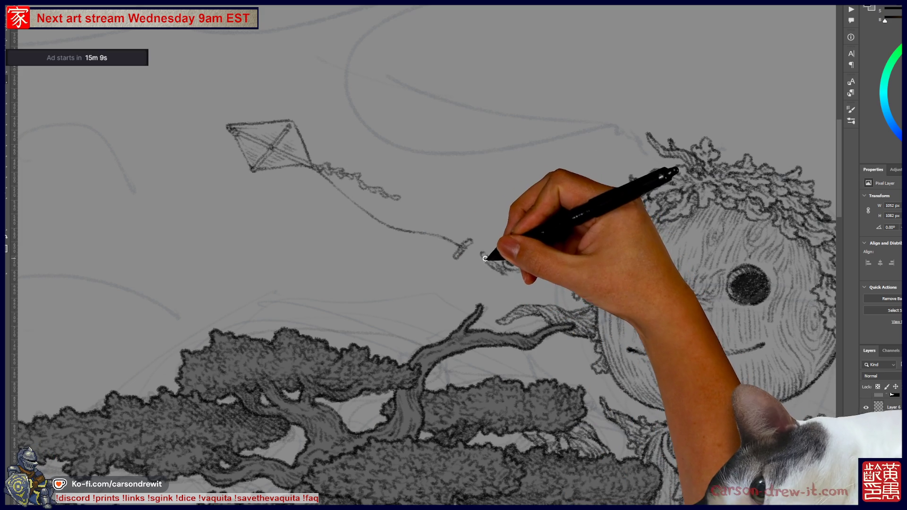
mouse_move(504, 277)
left_mouse_down()
mouse_move(510, 263)
mouse_move(513, 285)
left_mouse_up()
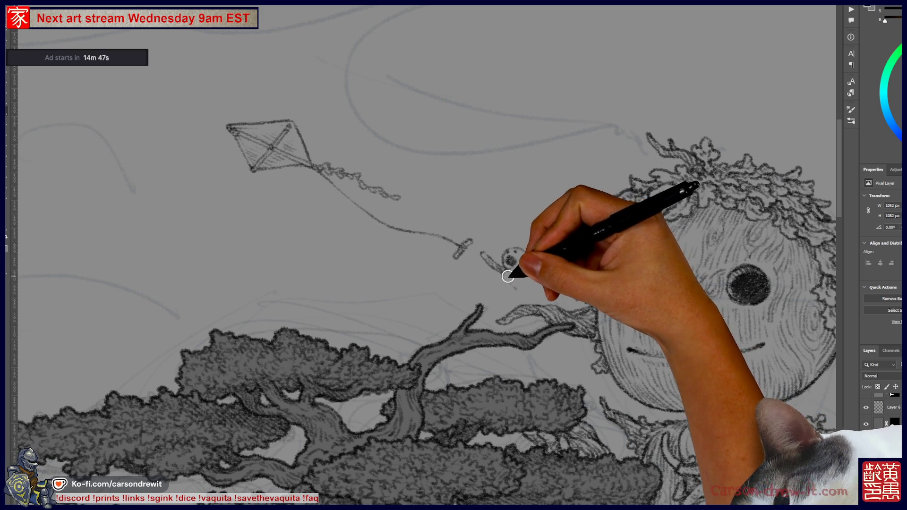
left_click_drag(504, 259, 508, 265)
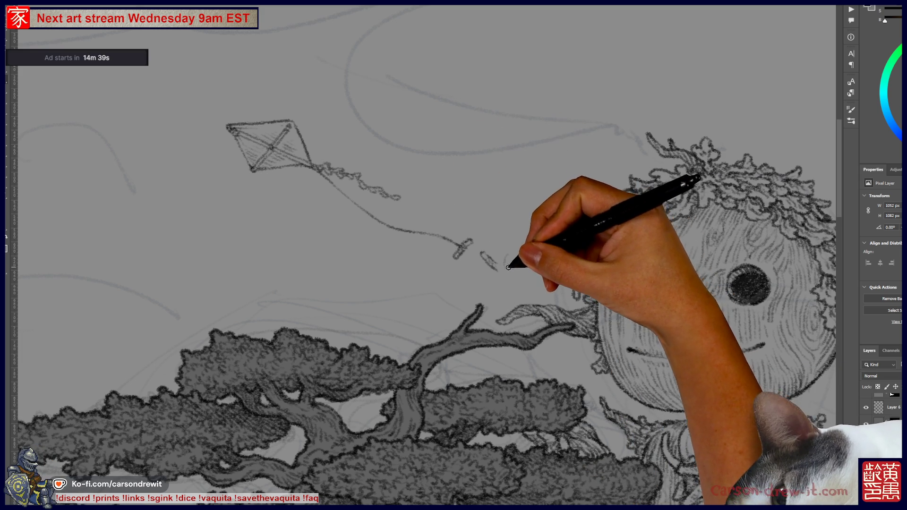
left_click_drag(506, 268, 529, 259)
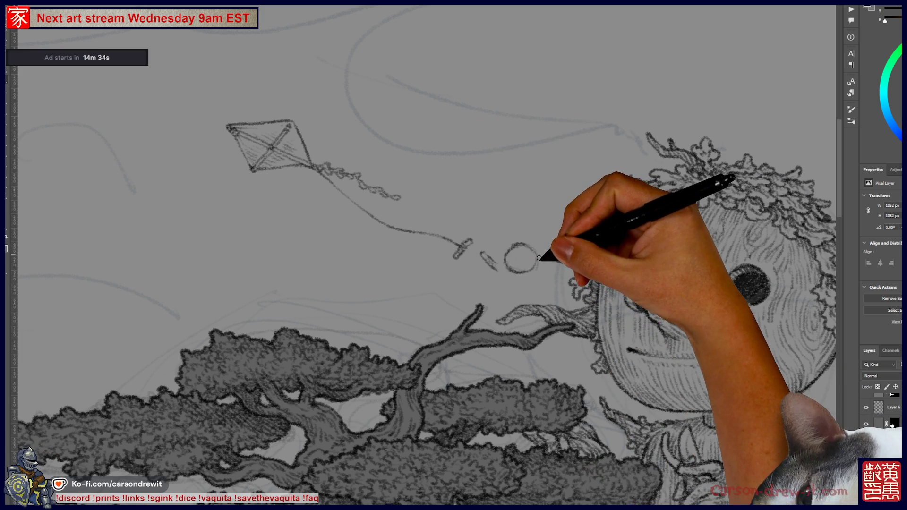
Dot in the small face's eyes and open mouth, outline the head, and add a hair curl.
left_click(513, 252)
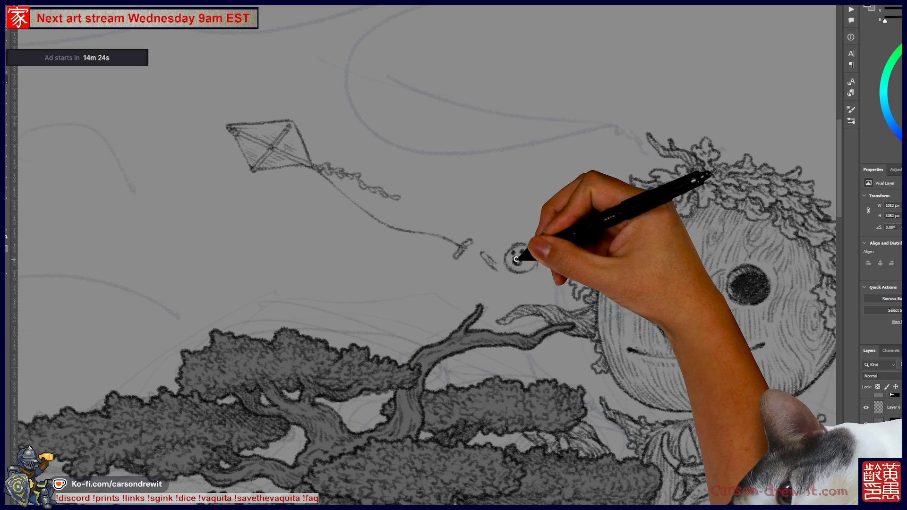
left_click(516, 261)
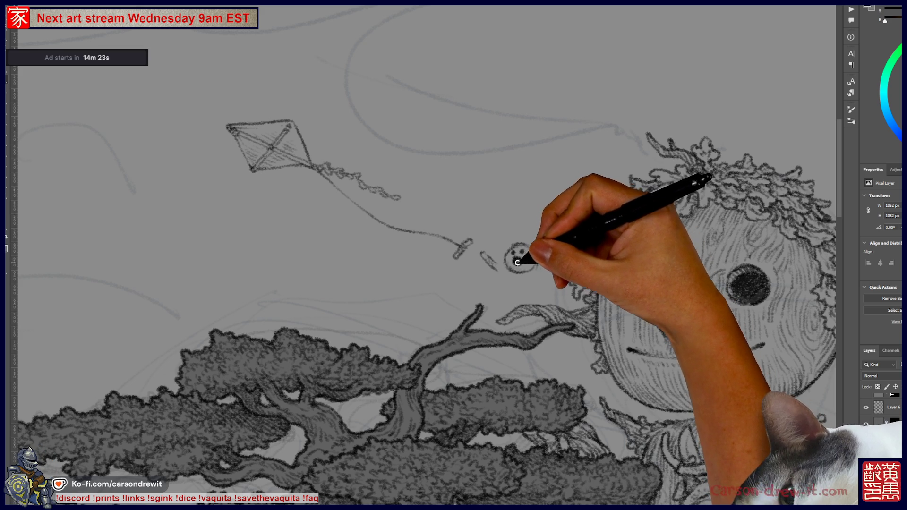
left_click(515, 253)
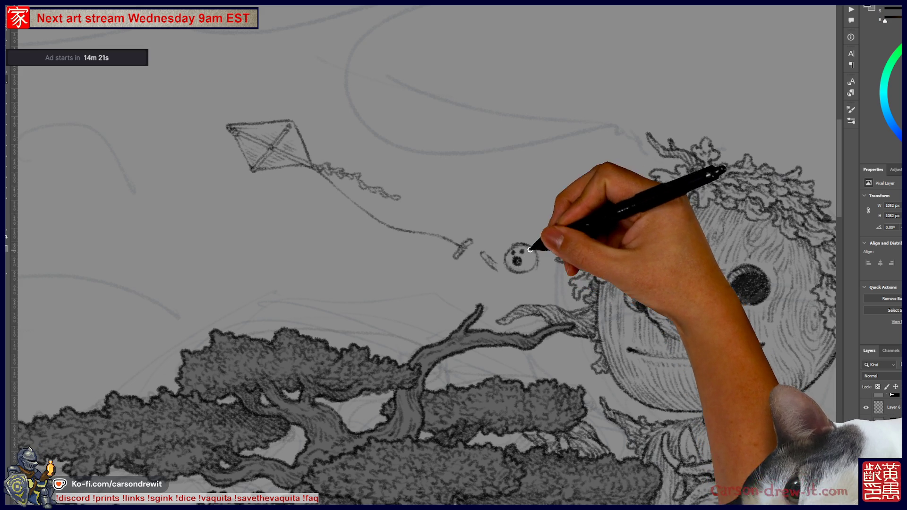
key("bracketright")
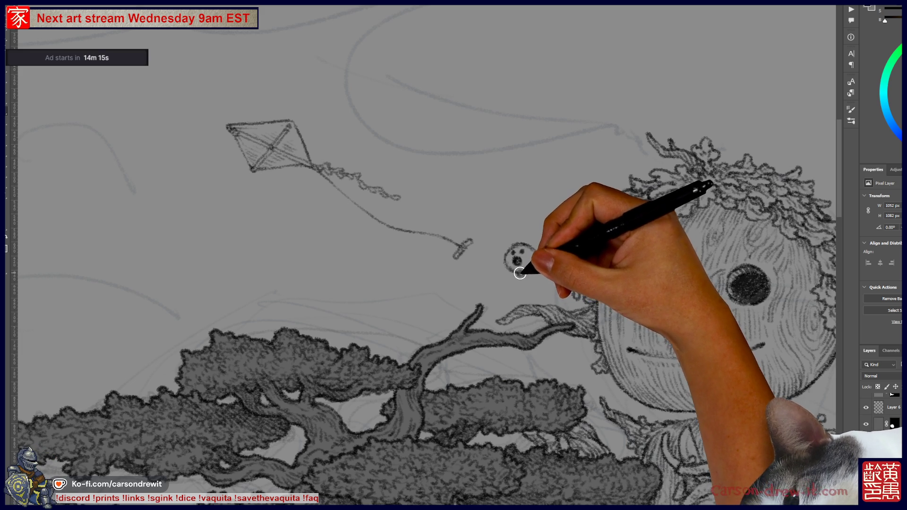
key("bracketleft")
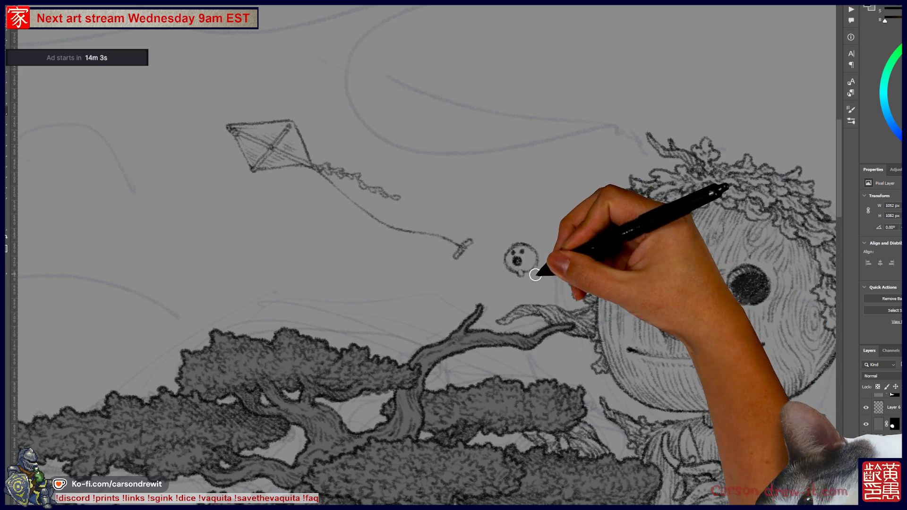
left_click_drag(511, 257, 519, 271)
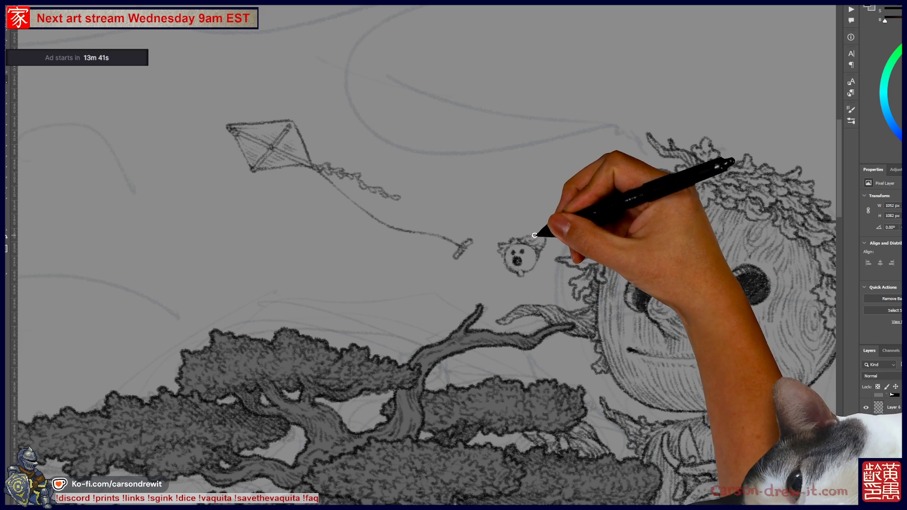
left_click_drag(536, 236, 541, 231)
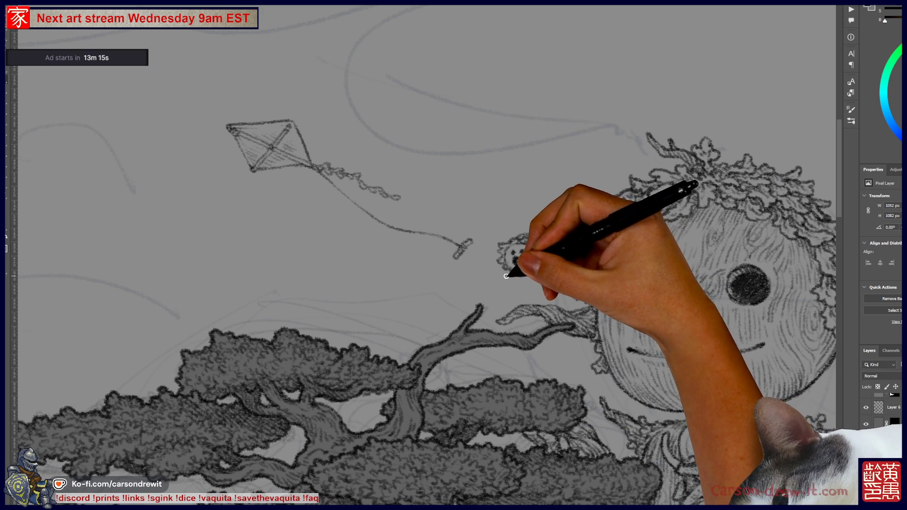
mouse_move(491, 272)
left_mouse_down()
mouse_move(501, 276)
mouse_move(486, 268)
left_mouse_up()
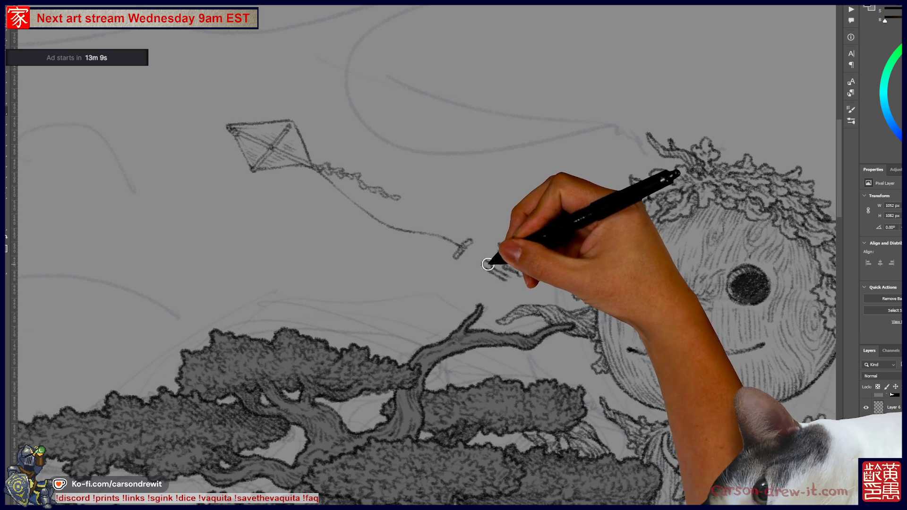
Thicken the short marks to the left of the small face.
left_click_drag(488, 266, 487, 258)
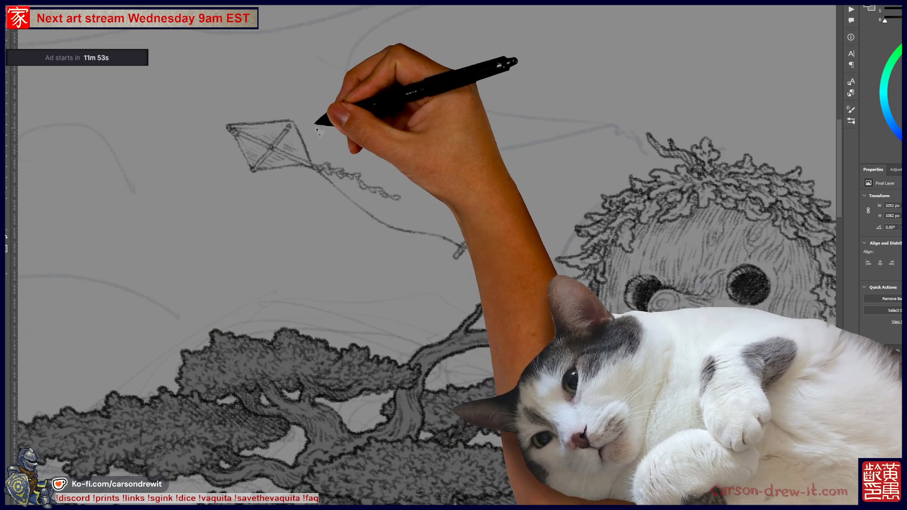
Lasso the kite, its string and the small figure together in one freehand selection.
mouse_move(303, 94)
left_mouse_down()
mouse_move(213, 106)
mouse_move(323, 218)
mouse_move(536, 293)
mouse_move(558, 244)
left_mouse_up()
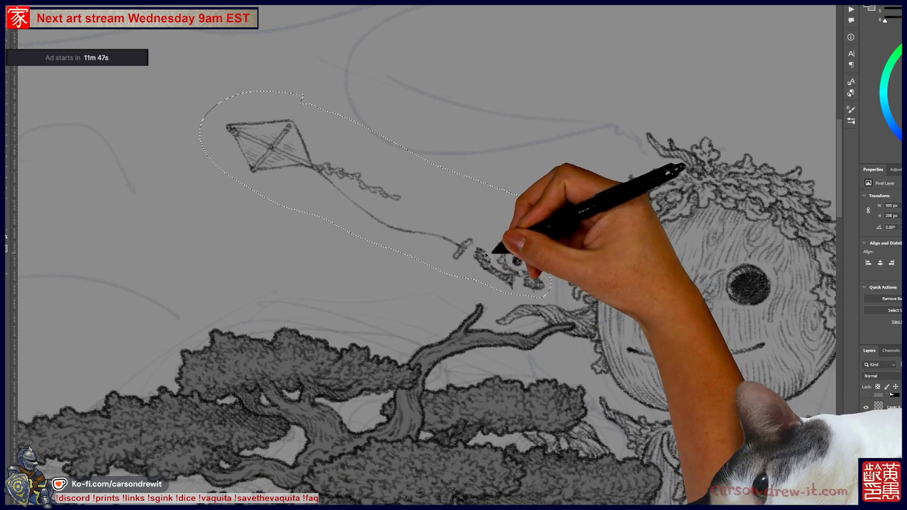
Shrink the kite group slightly, move it down-right, deselect, and return to the brush.
mouse_move(510, 239)
left_mouse_down()
mouse_move(521, 243)
mouse_move(518, 261)
left_mouse_up()
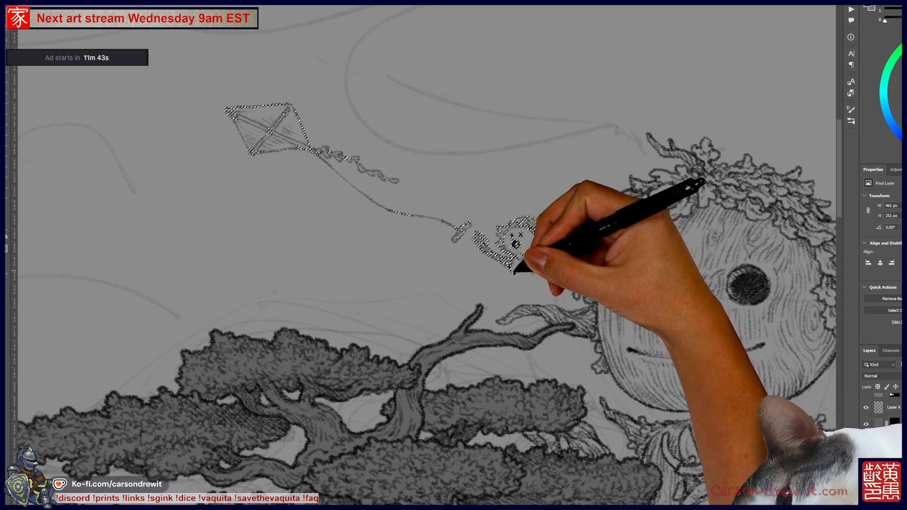
key("ctrl+d")
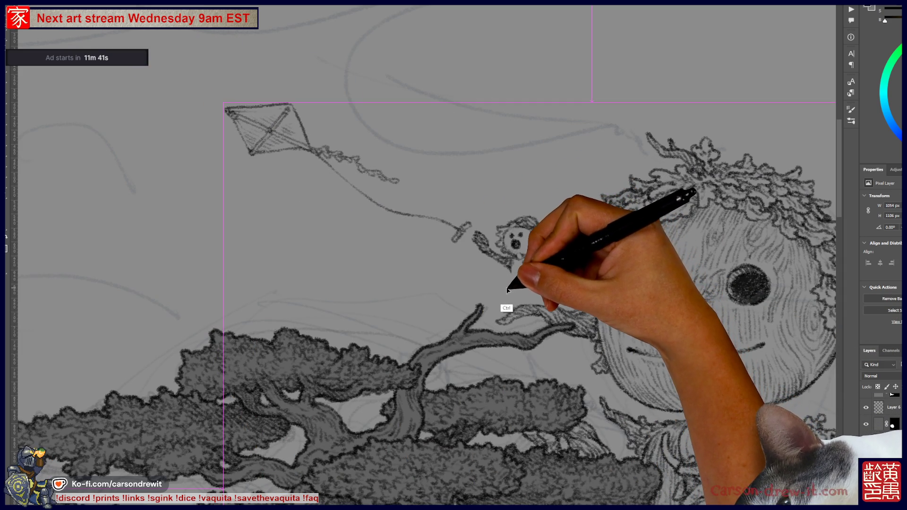
key("b")
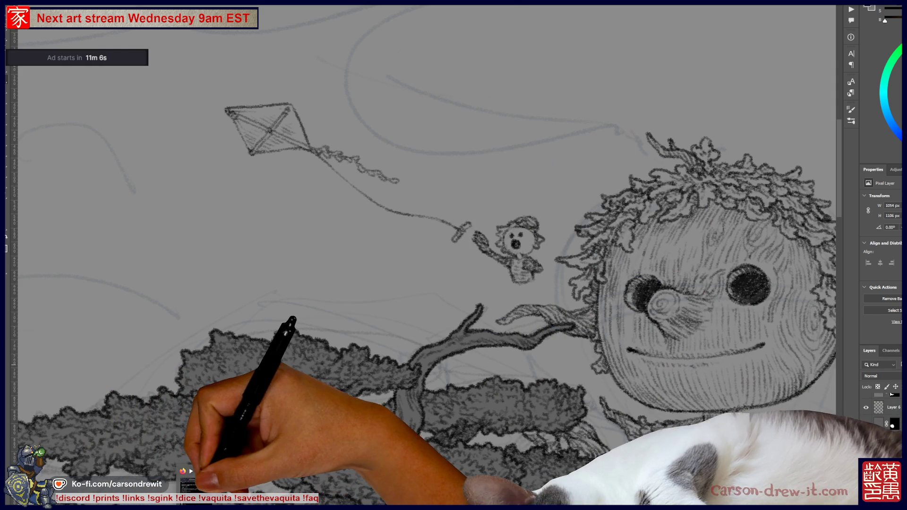
Bring up the Bandcamp album page in Firefox and dismiss the address-bar suggestions.
key("alt+Tab")
left_click(460, 54)
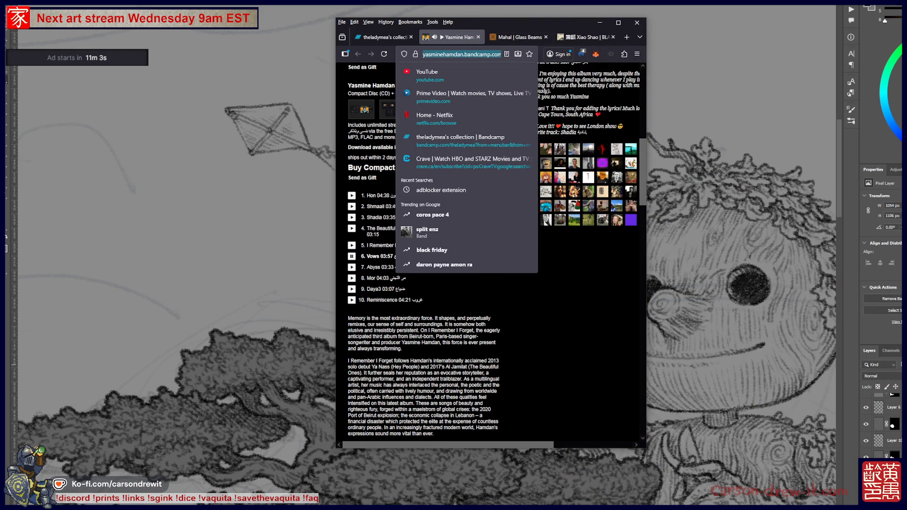
key("Escape")
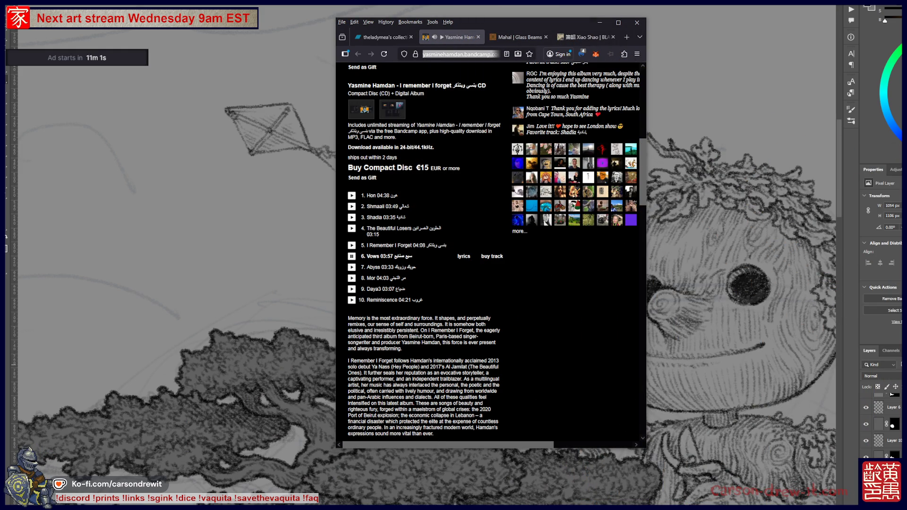